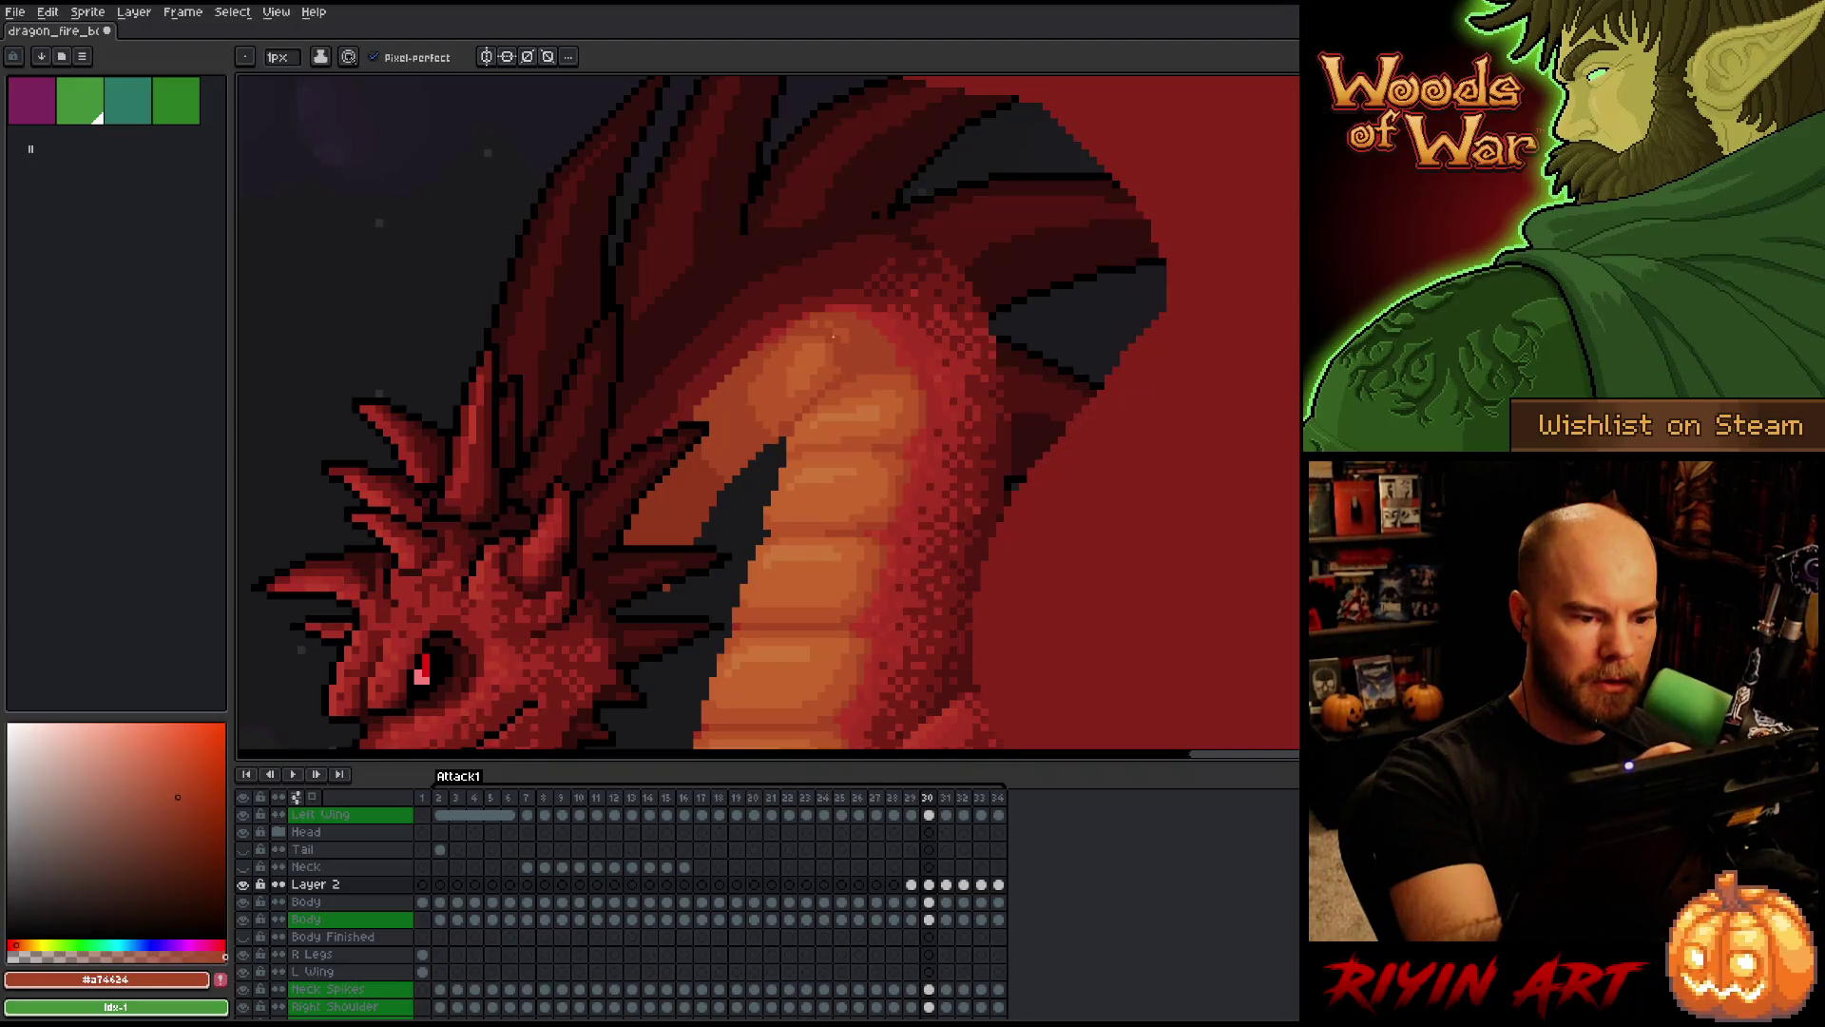
Eyedrop the orange #bb5421 from the dragon's neck as the drawing colour, then save the file
left_click(883, 314, "alt")
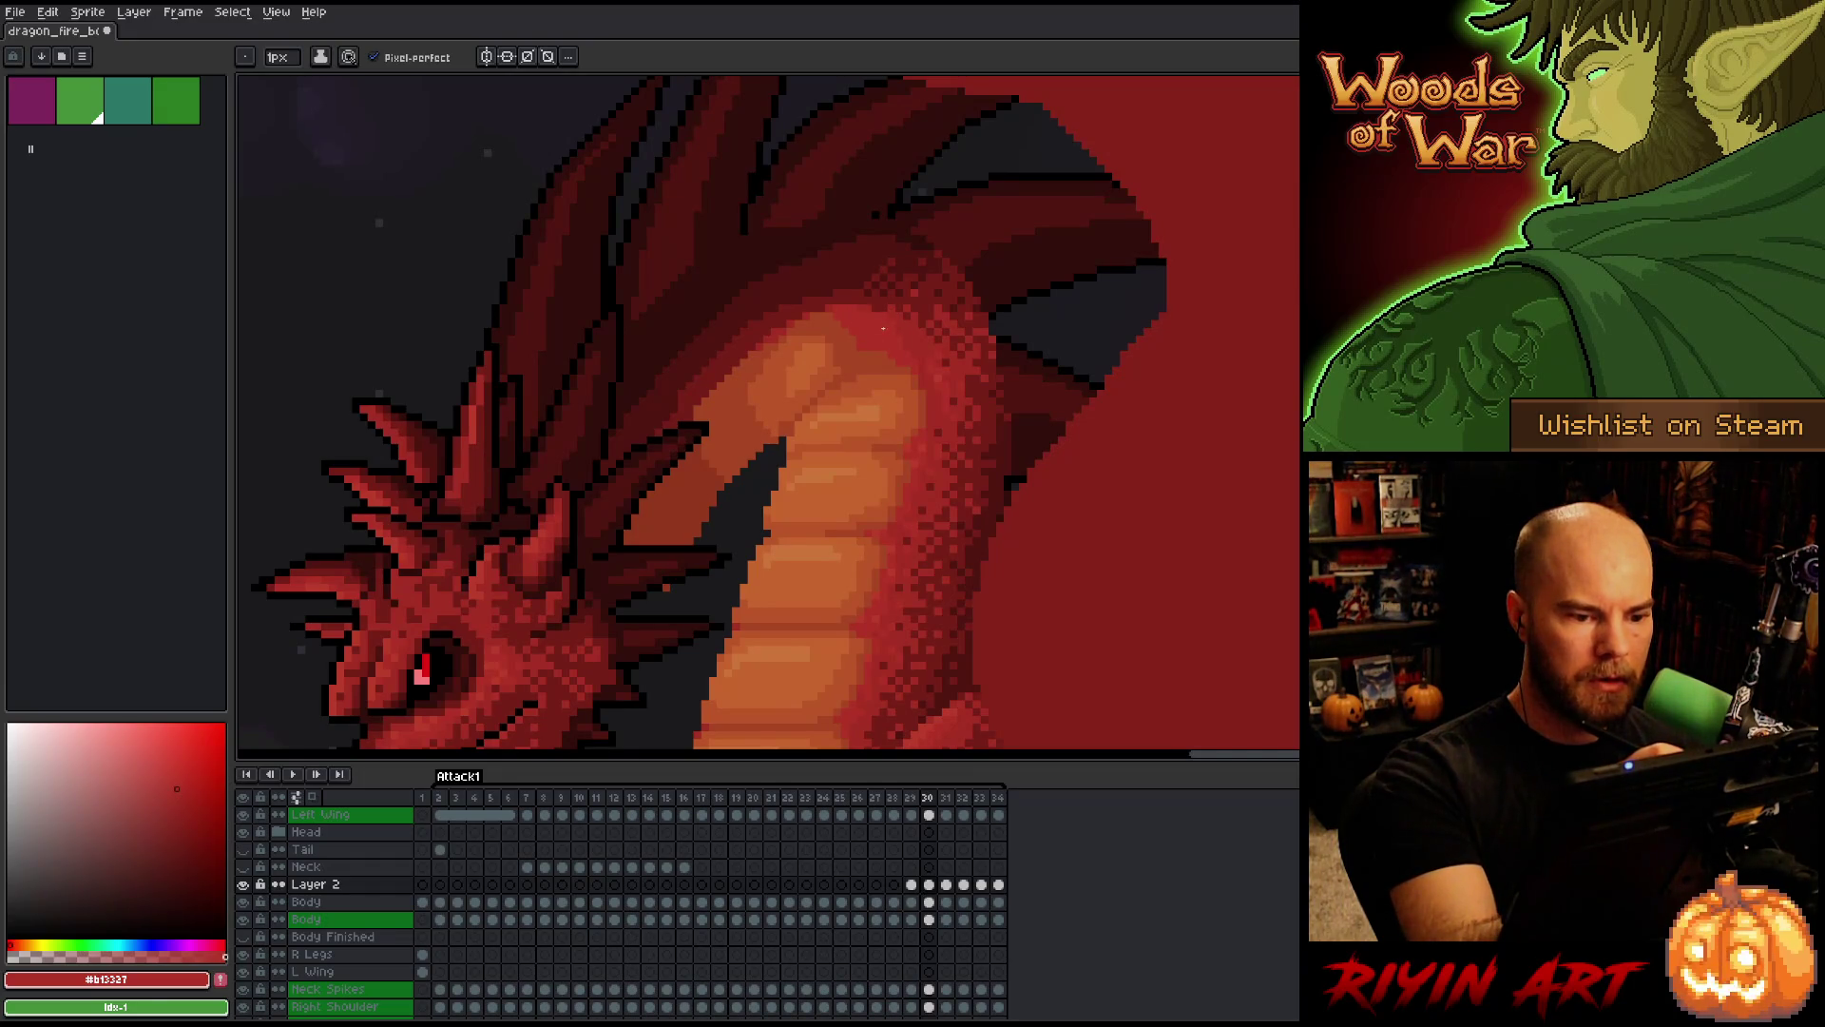
left_click(816, 343, "alt")
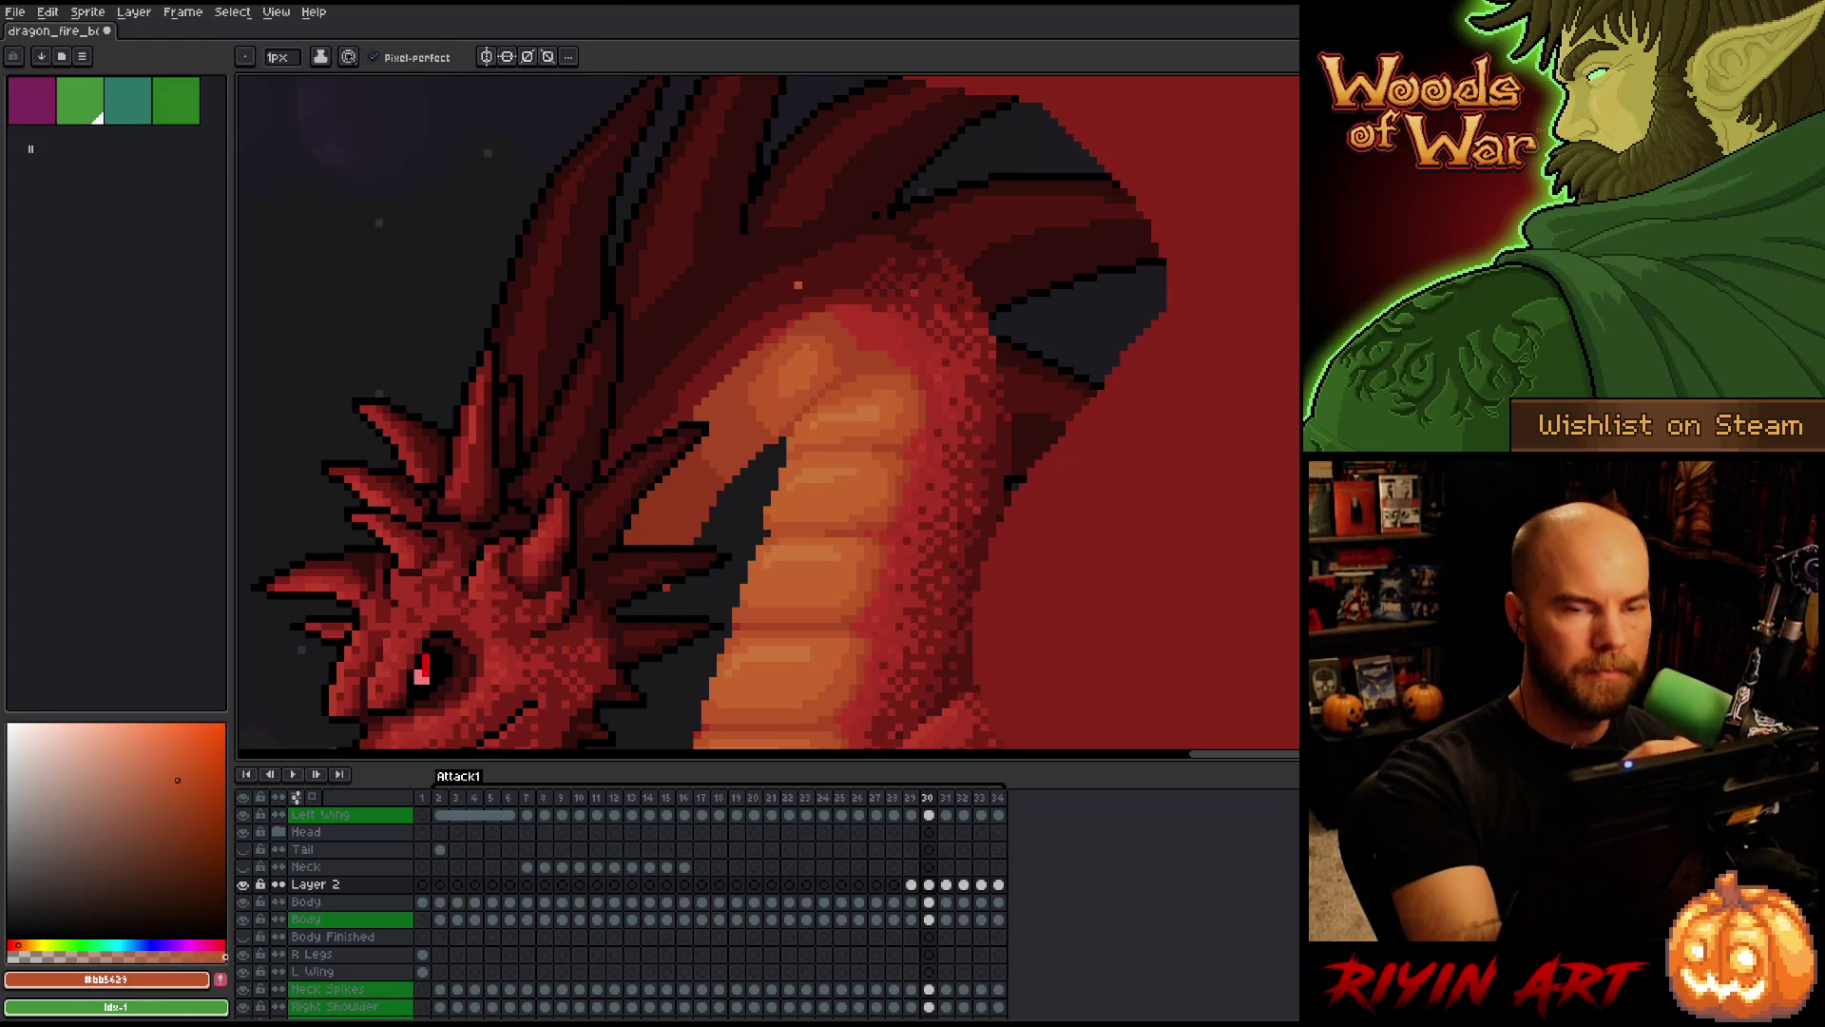
key("ctrl+s")
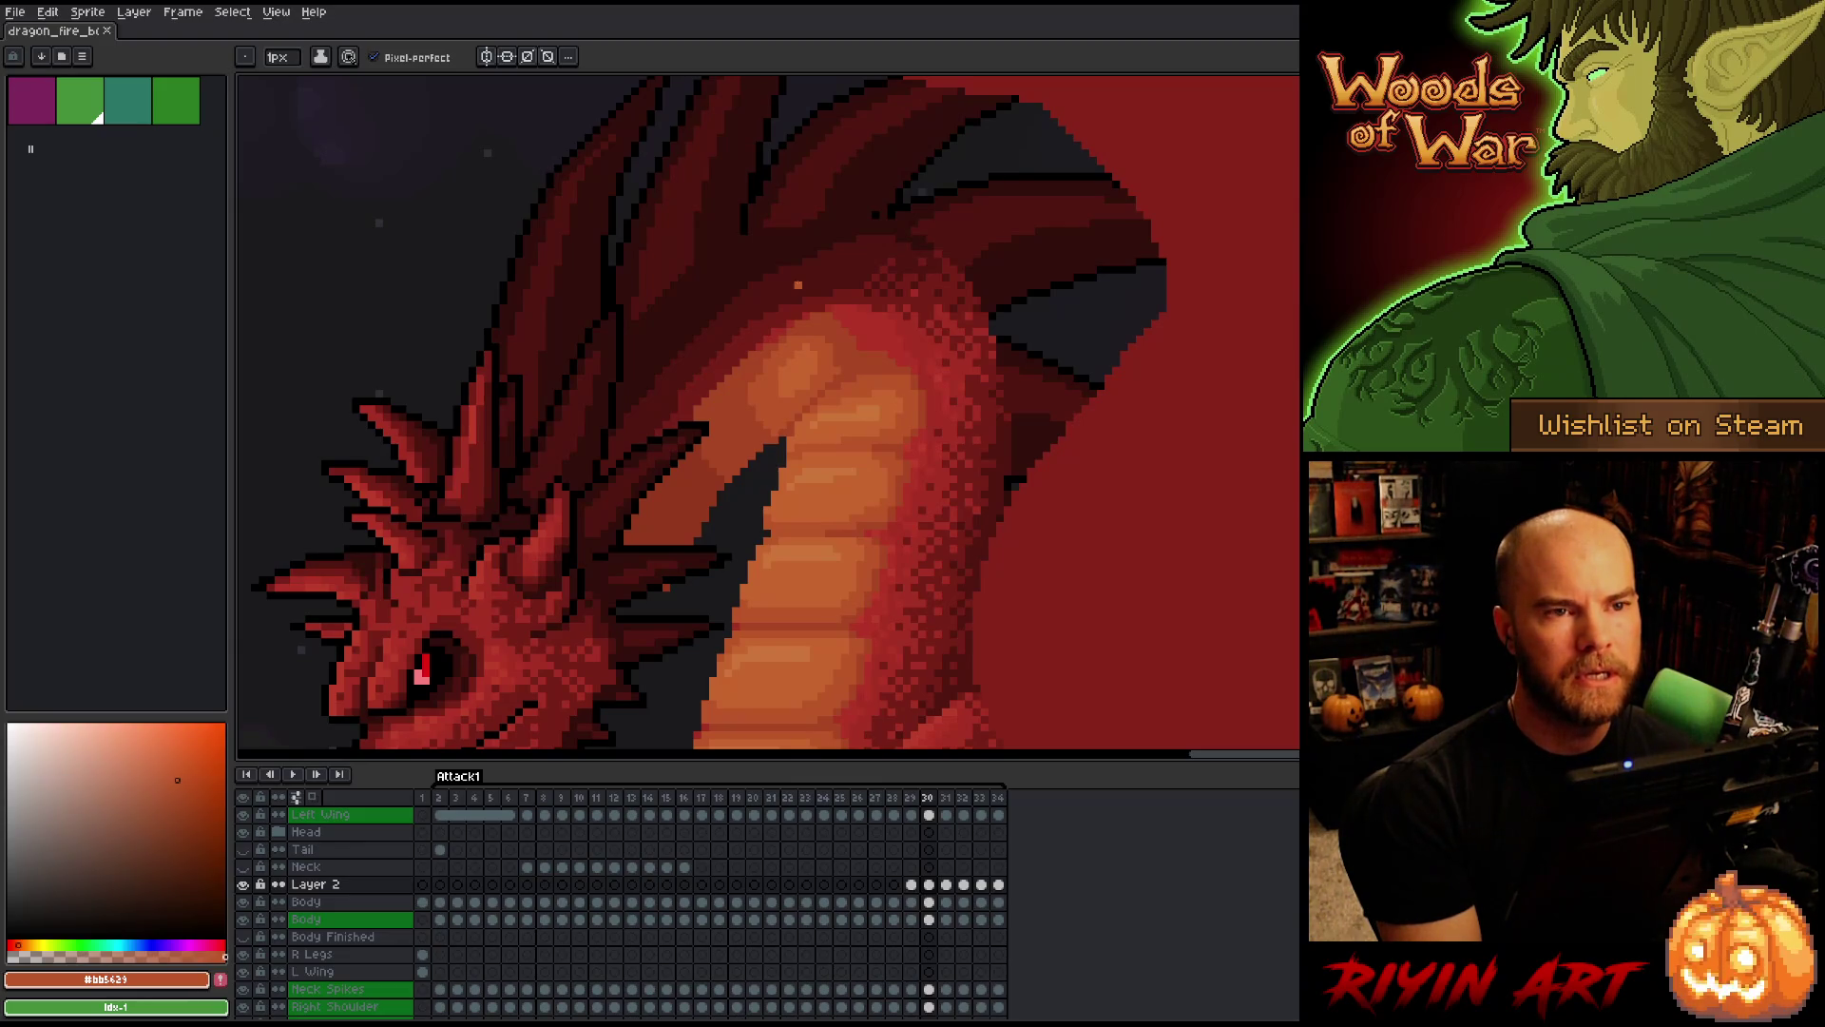
Switch to the Pencil and adjust zoom and pan to frame the dragon scene
key("b")
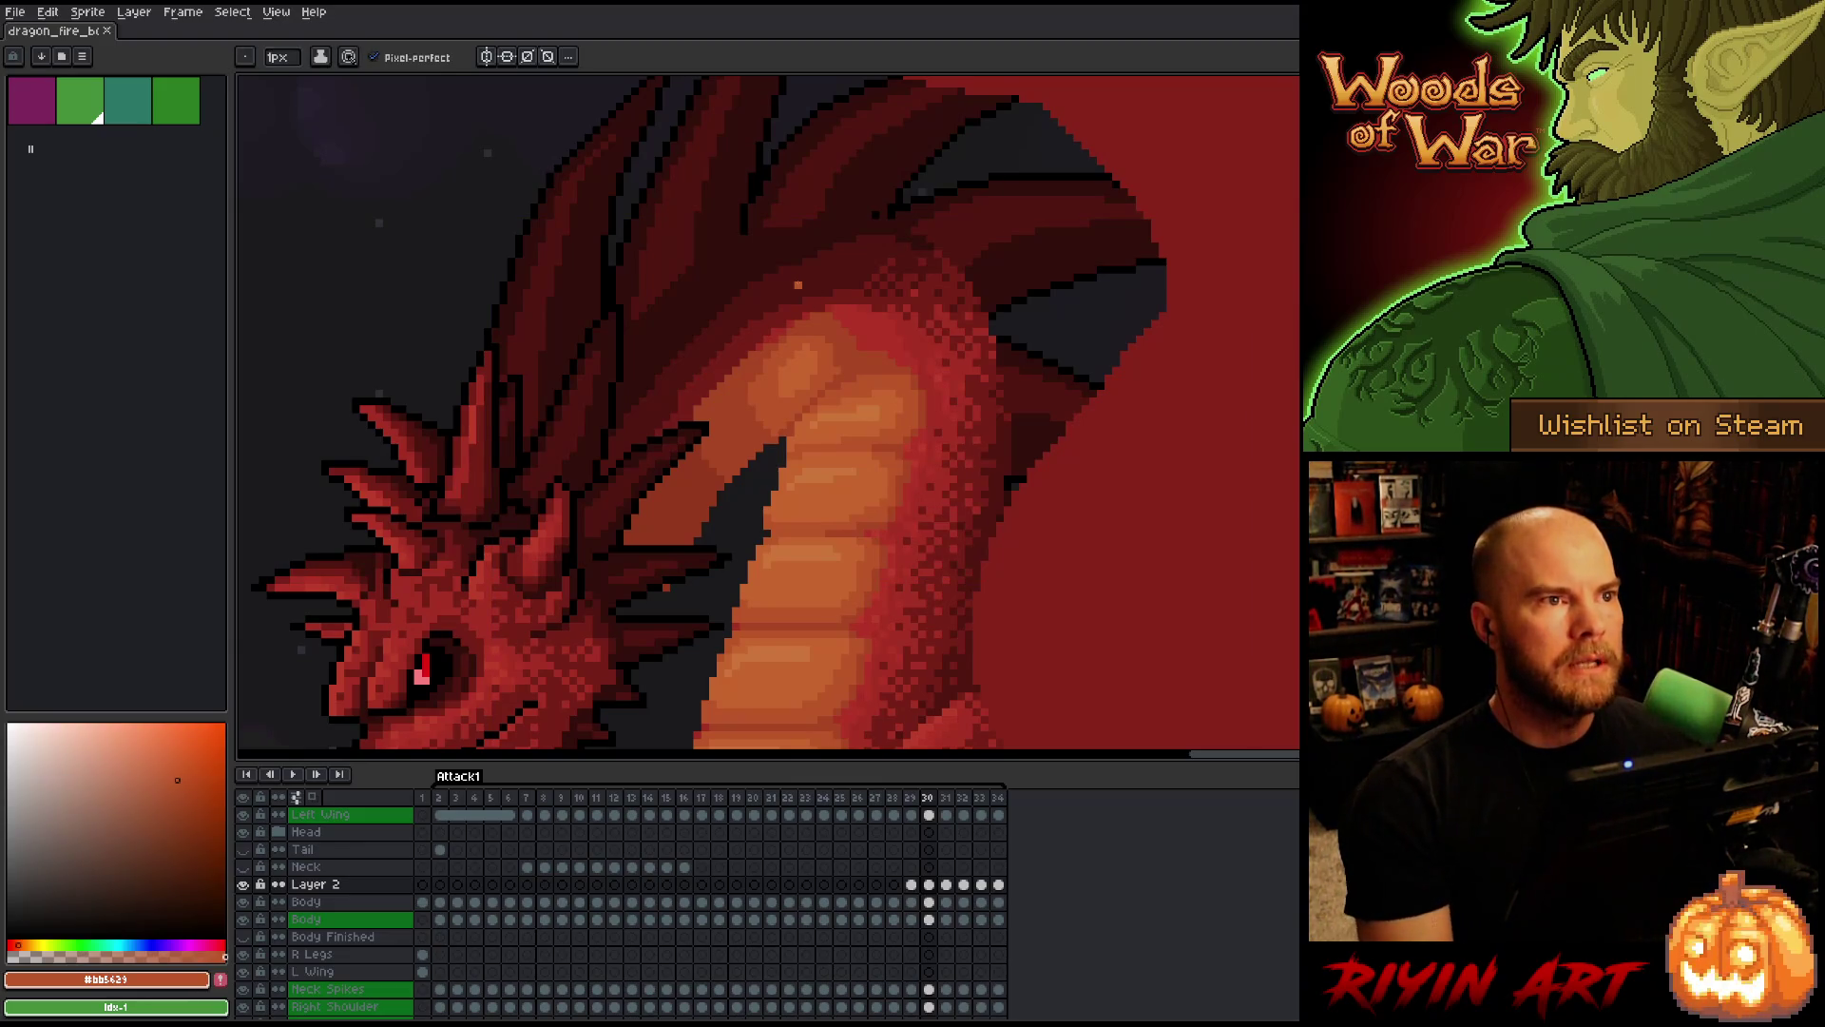
scroll(821, 277, "down", 3)
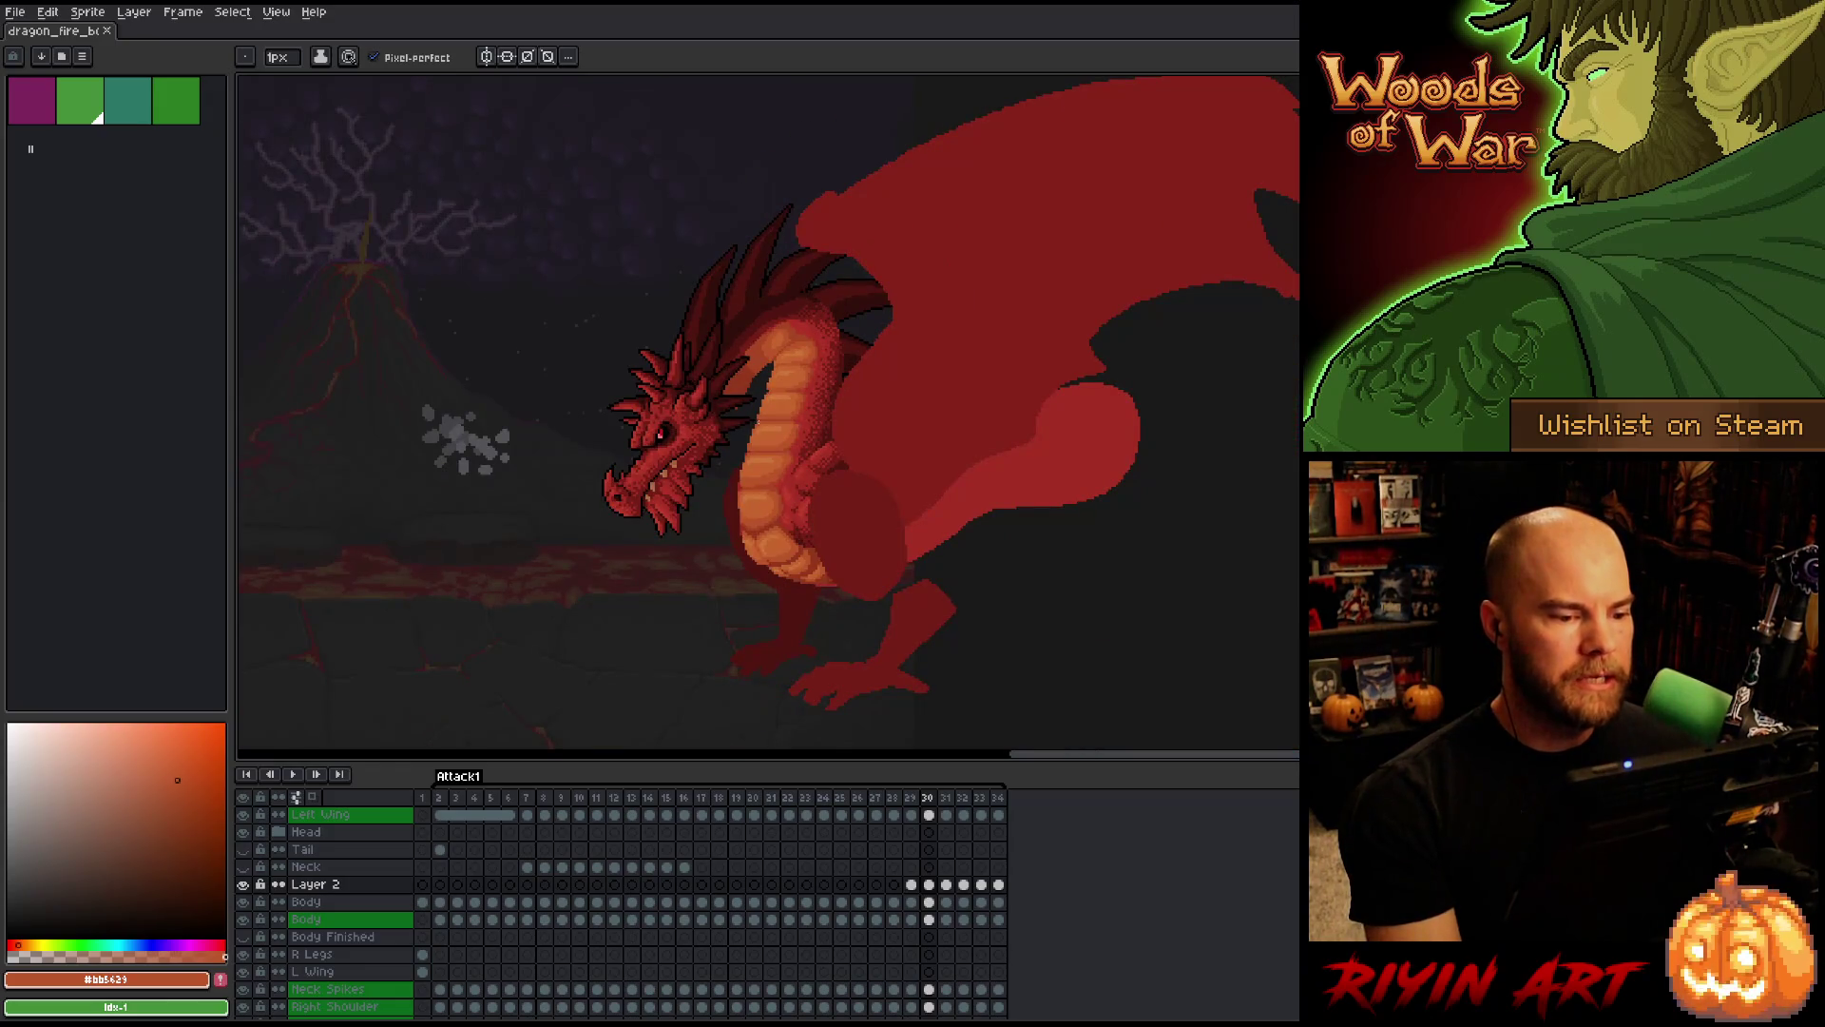
scroll(770, 157, "up", 2)
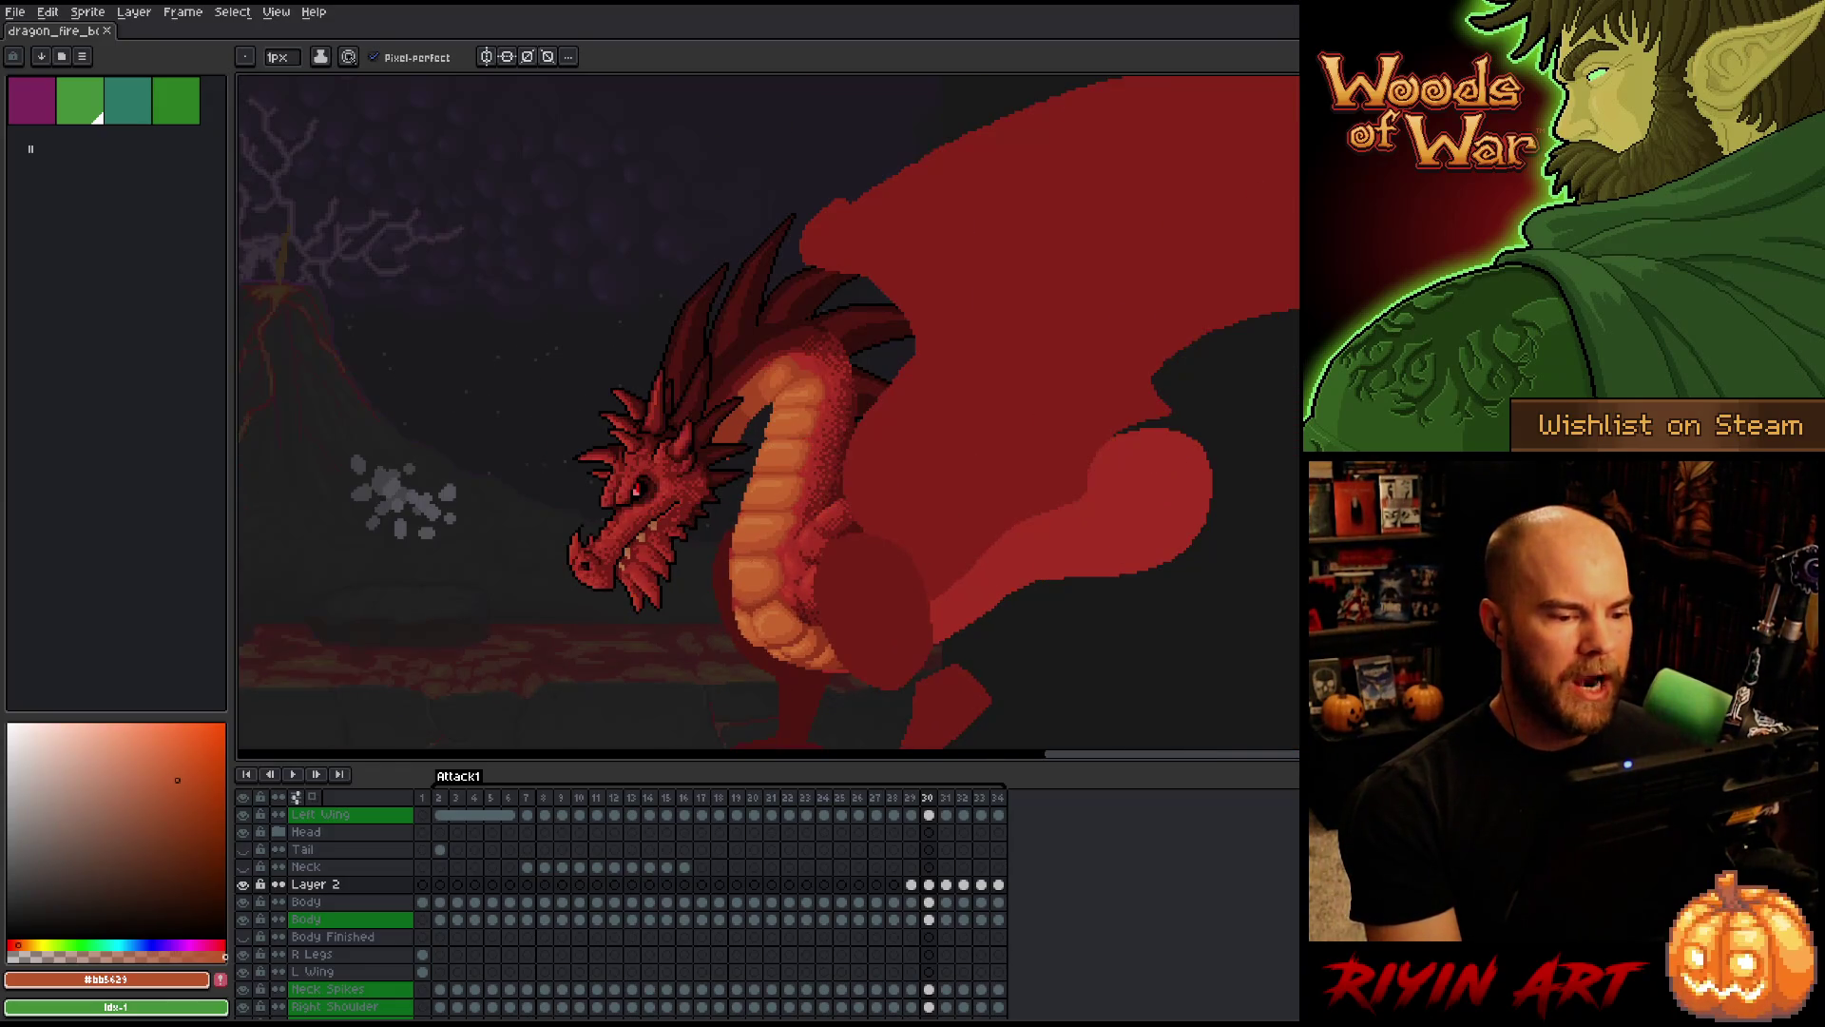
left_click_drag(770, 285, 761, 280)
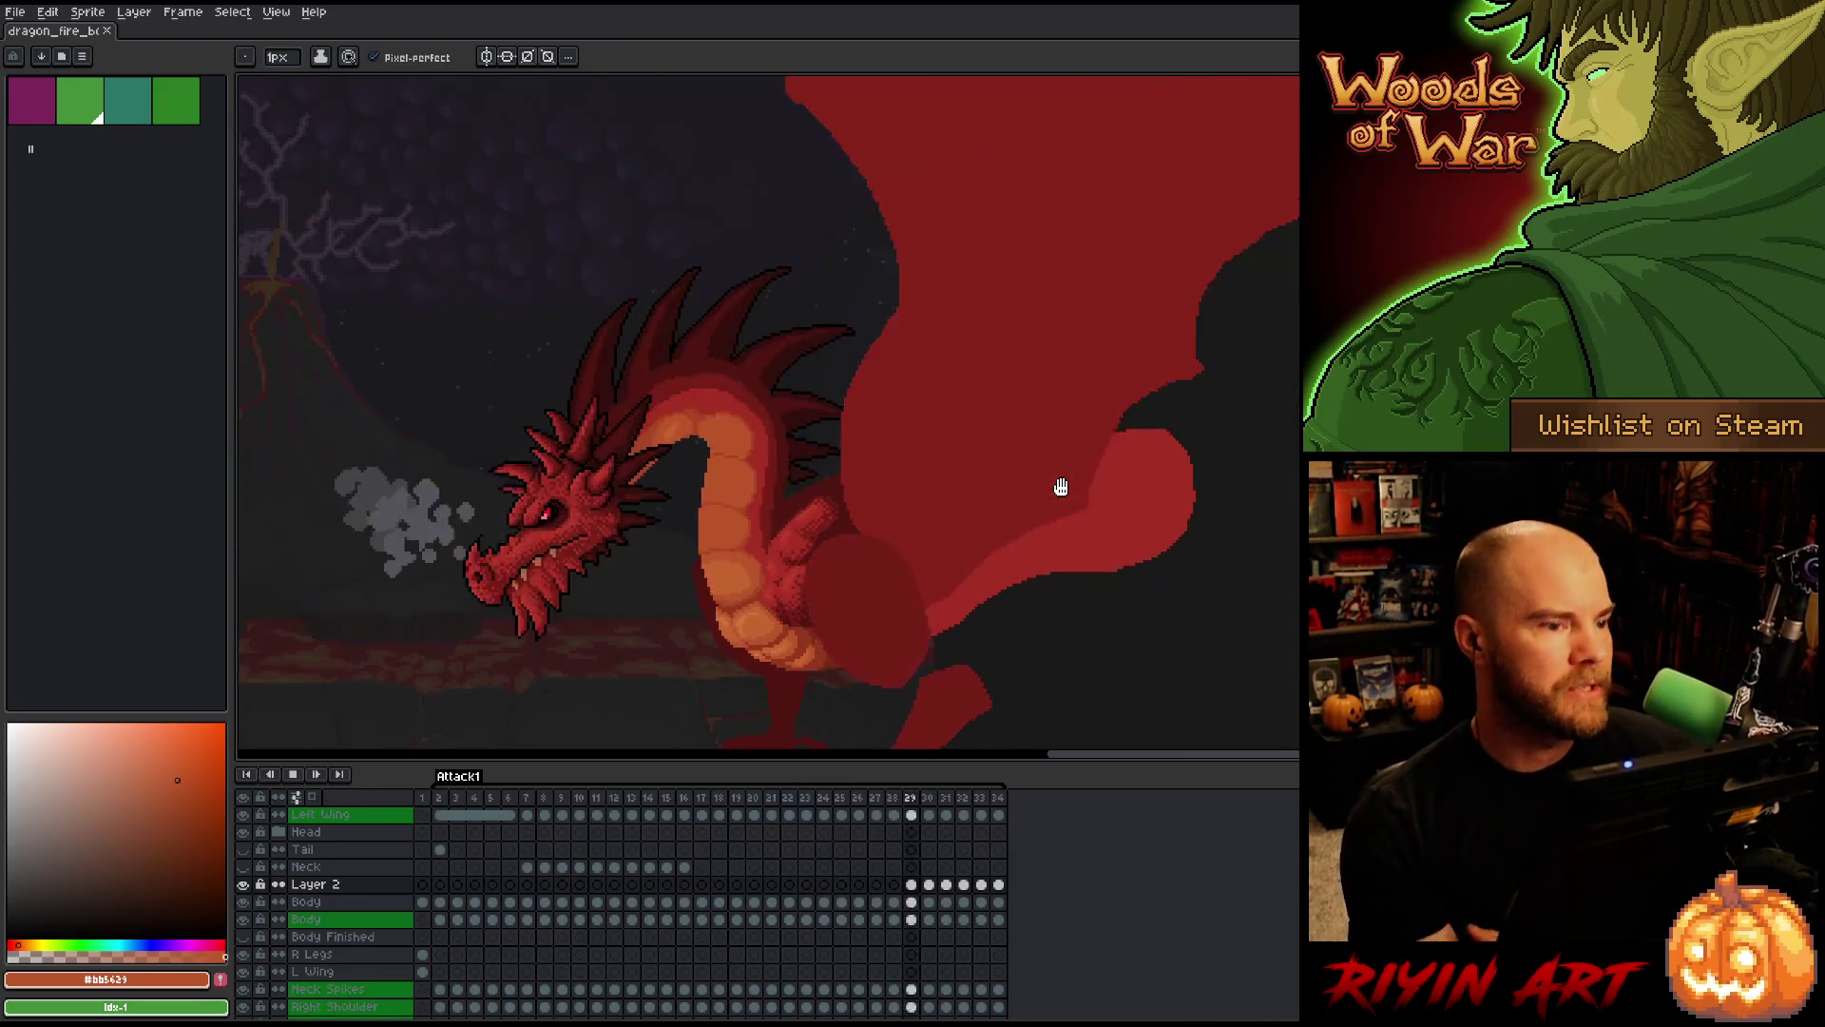
Stop the Attack1 animation playback
key("Return")
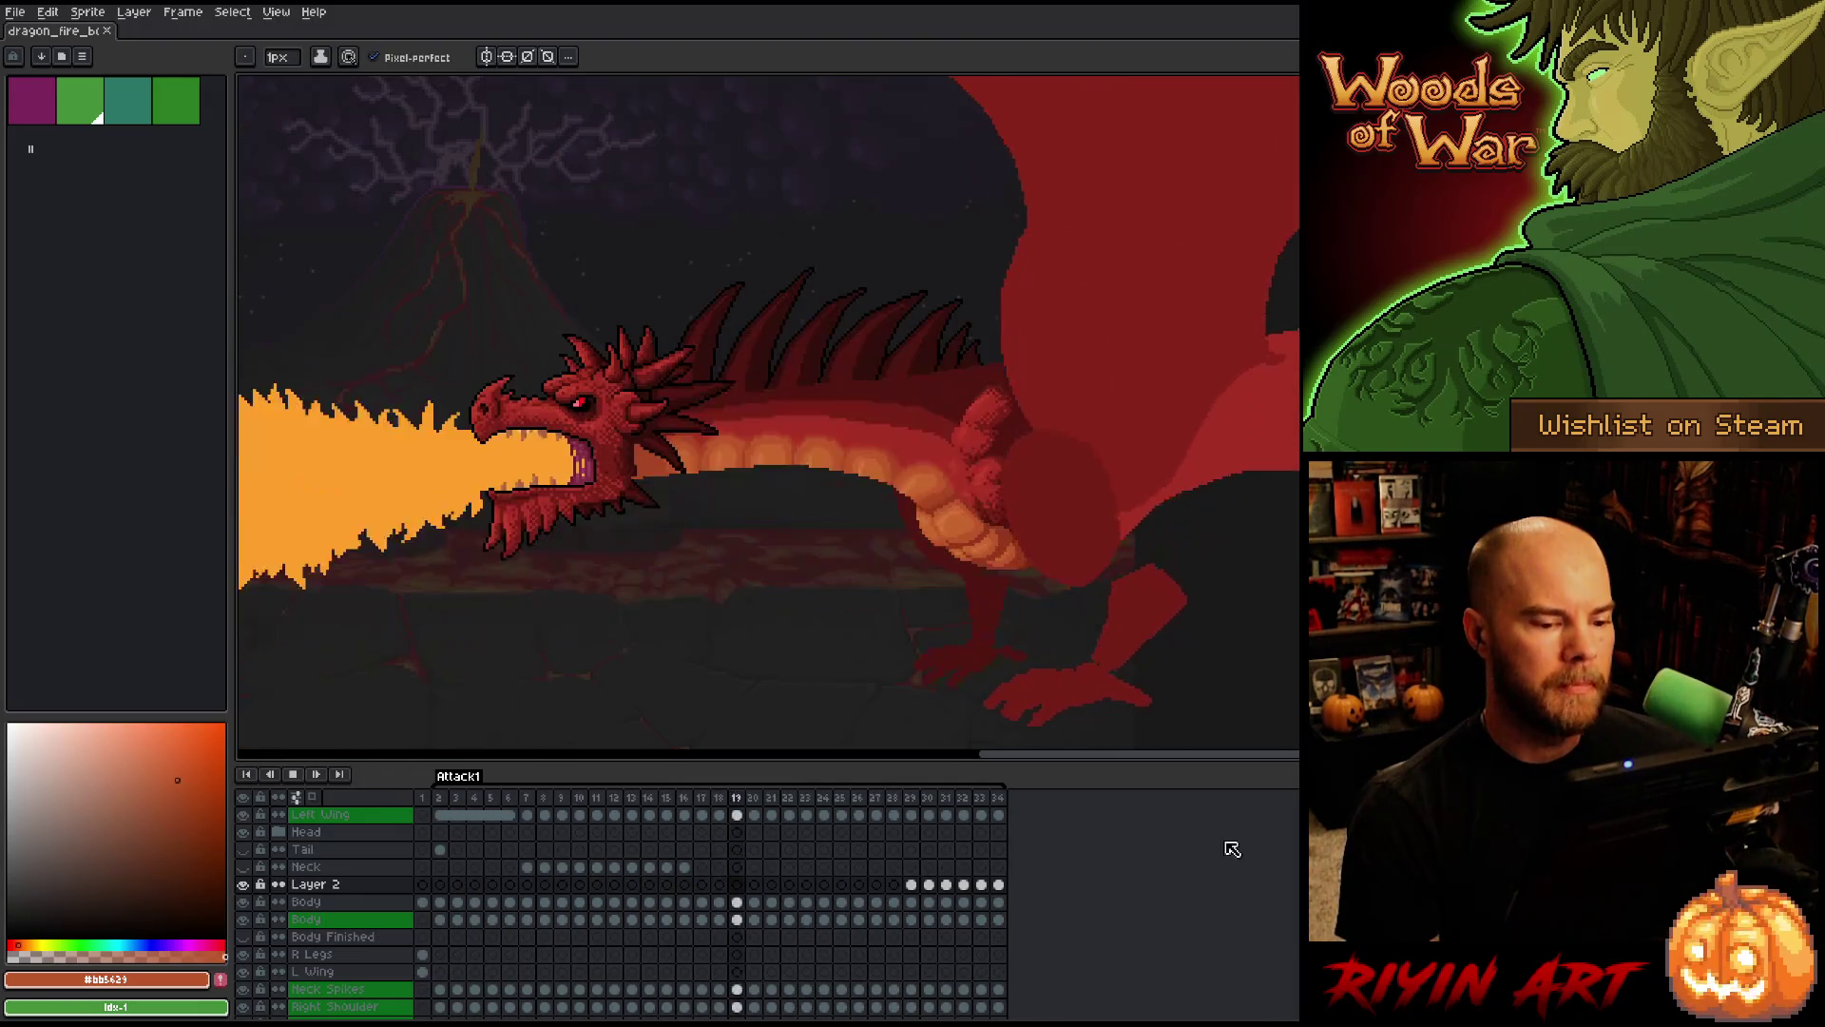
Zoom the canvas out until the volcano and the dragon both fit in view
scroll(697, 624, "down", 1)
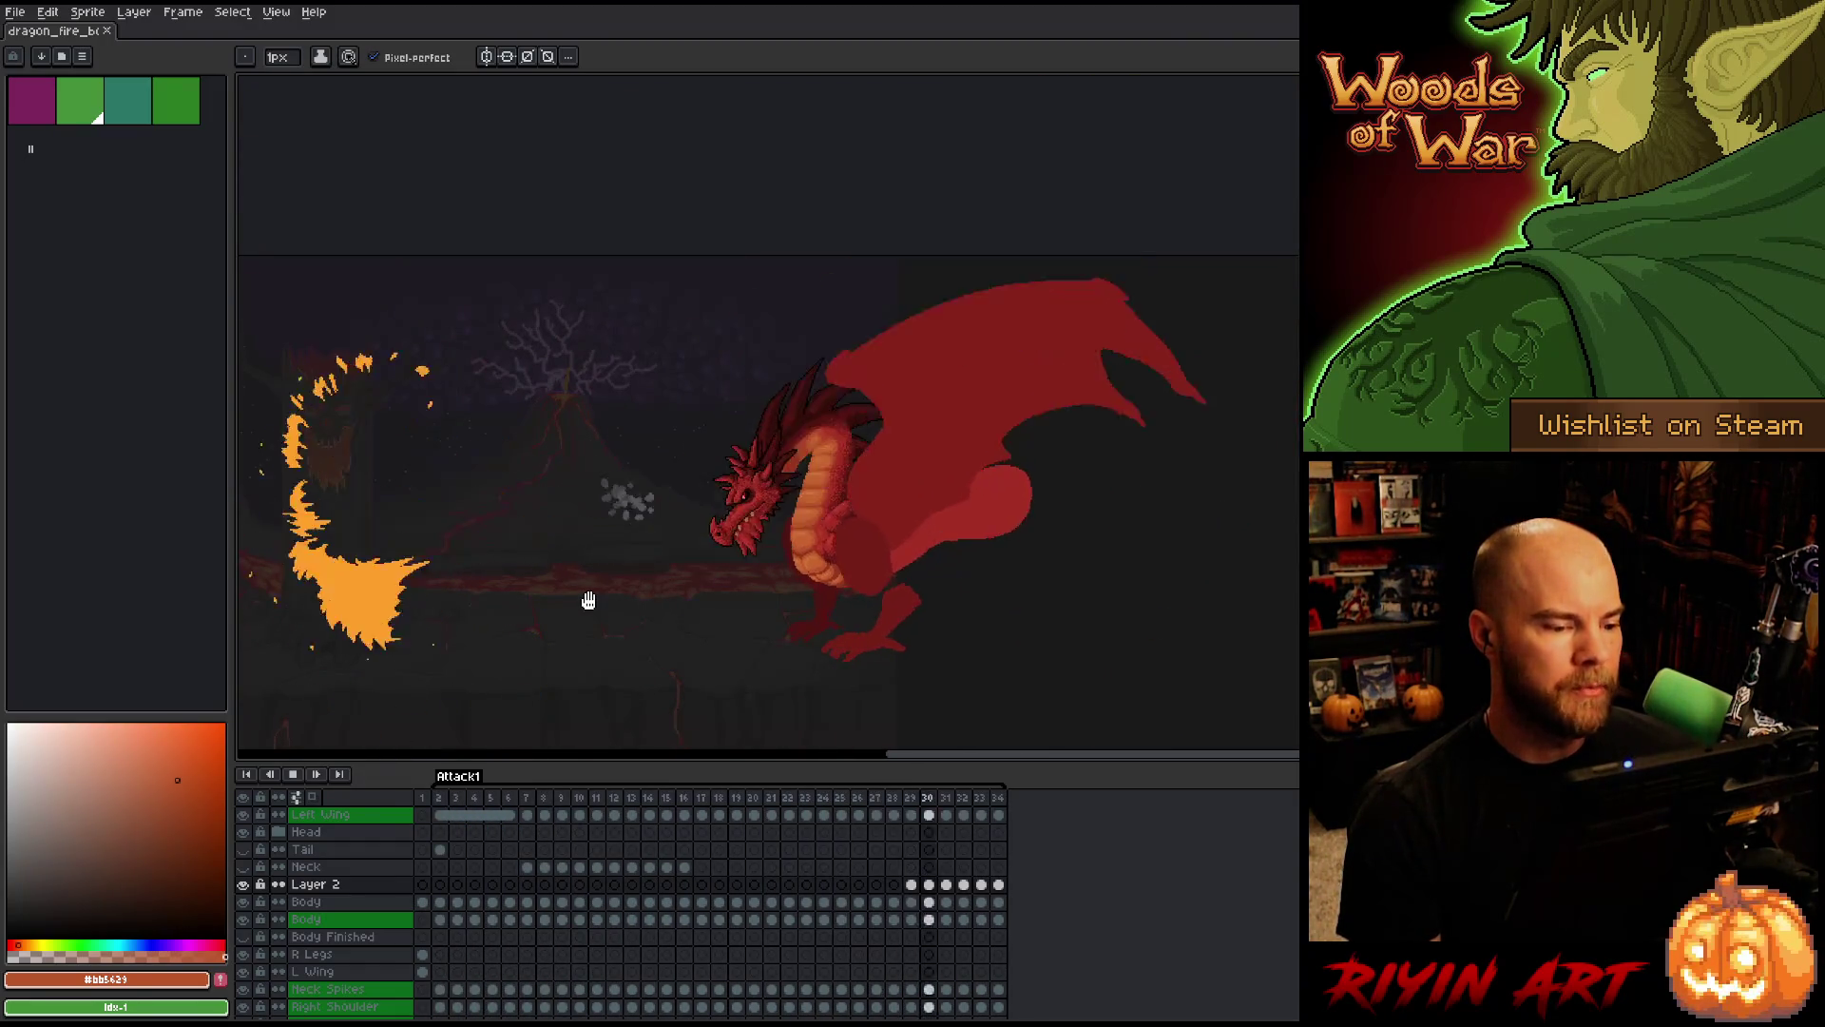
scroll(620, 608, "up", 1)
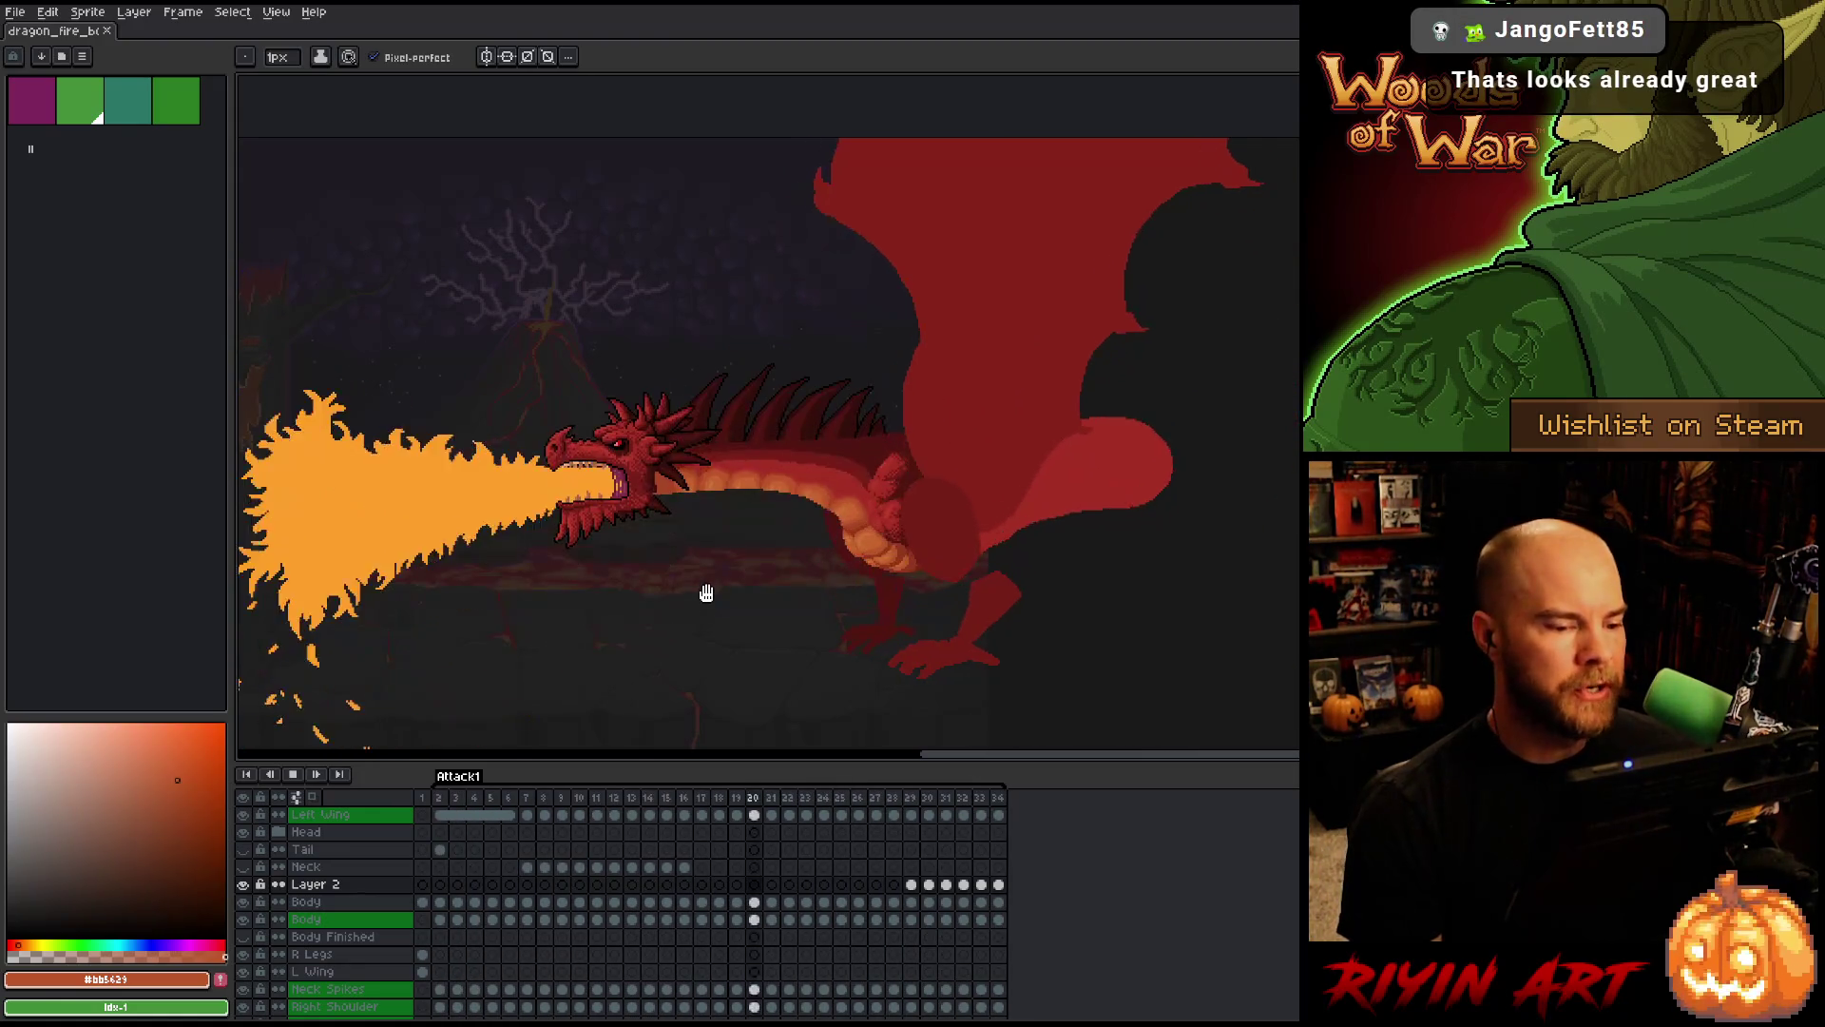
scroll(744, 427, "up", 1)
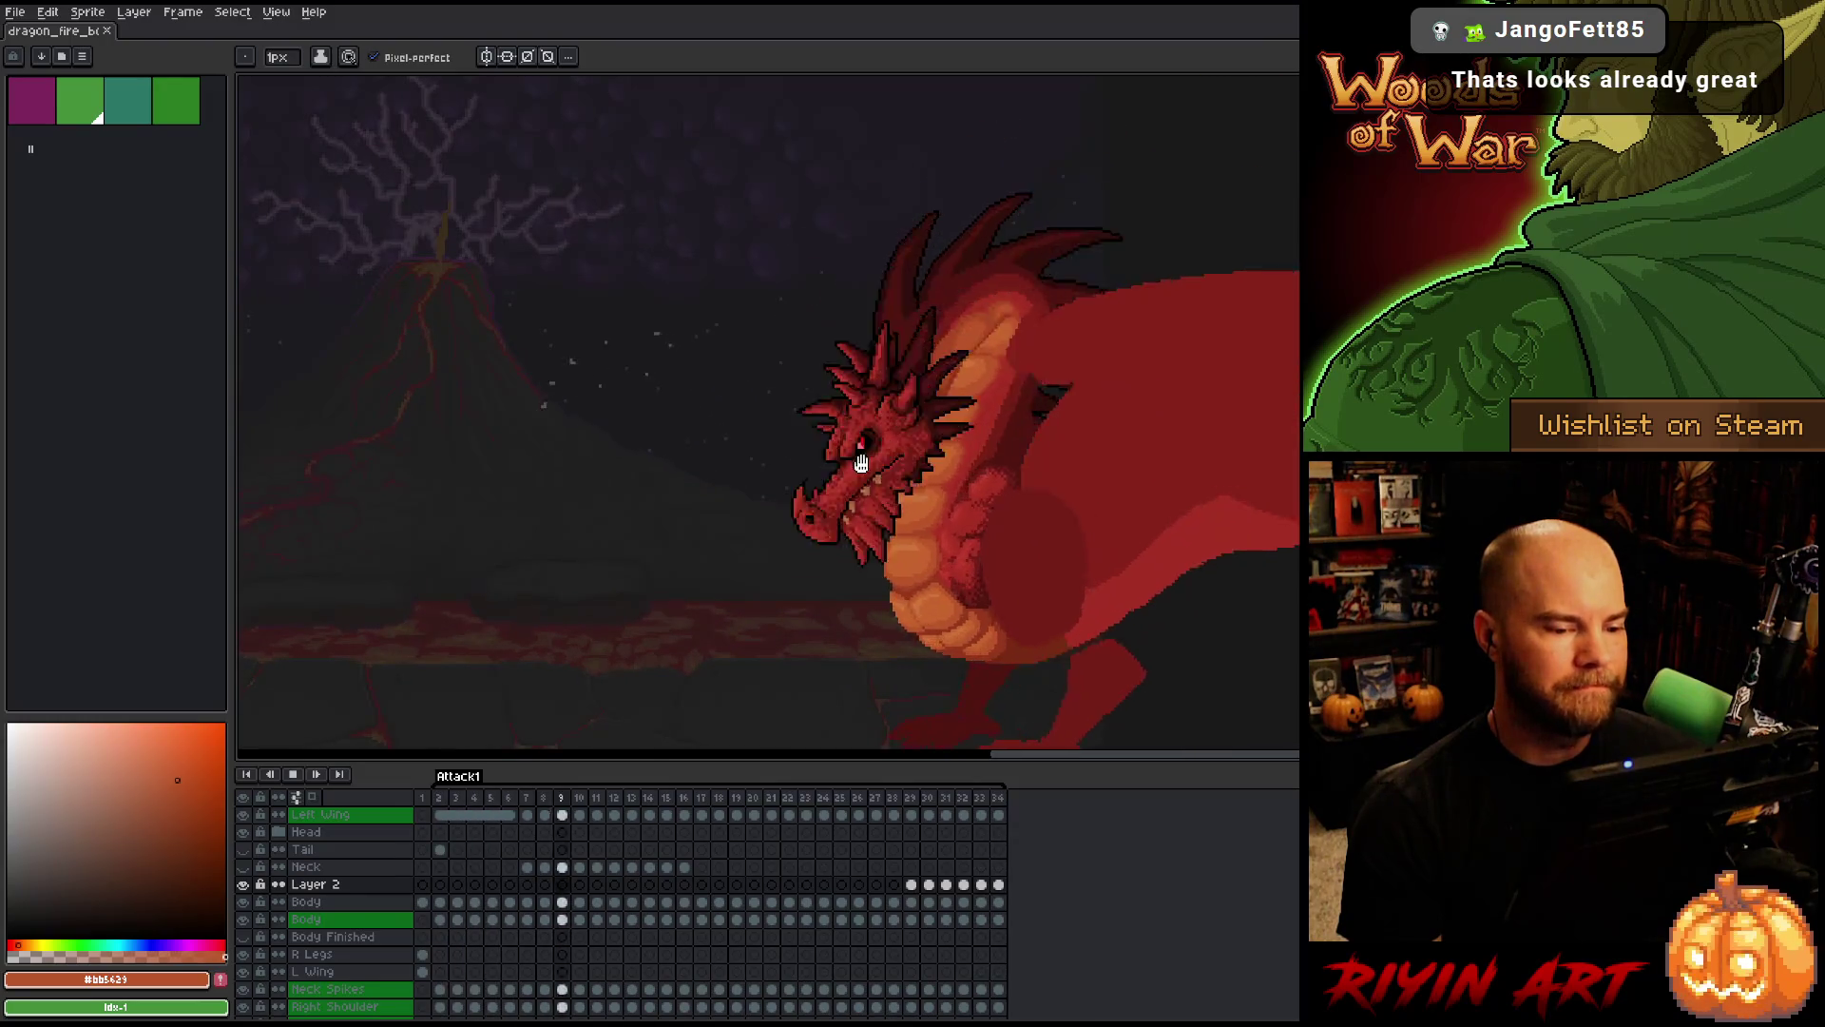
scroll(737, 582, "up", 1)
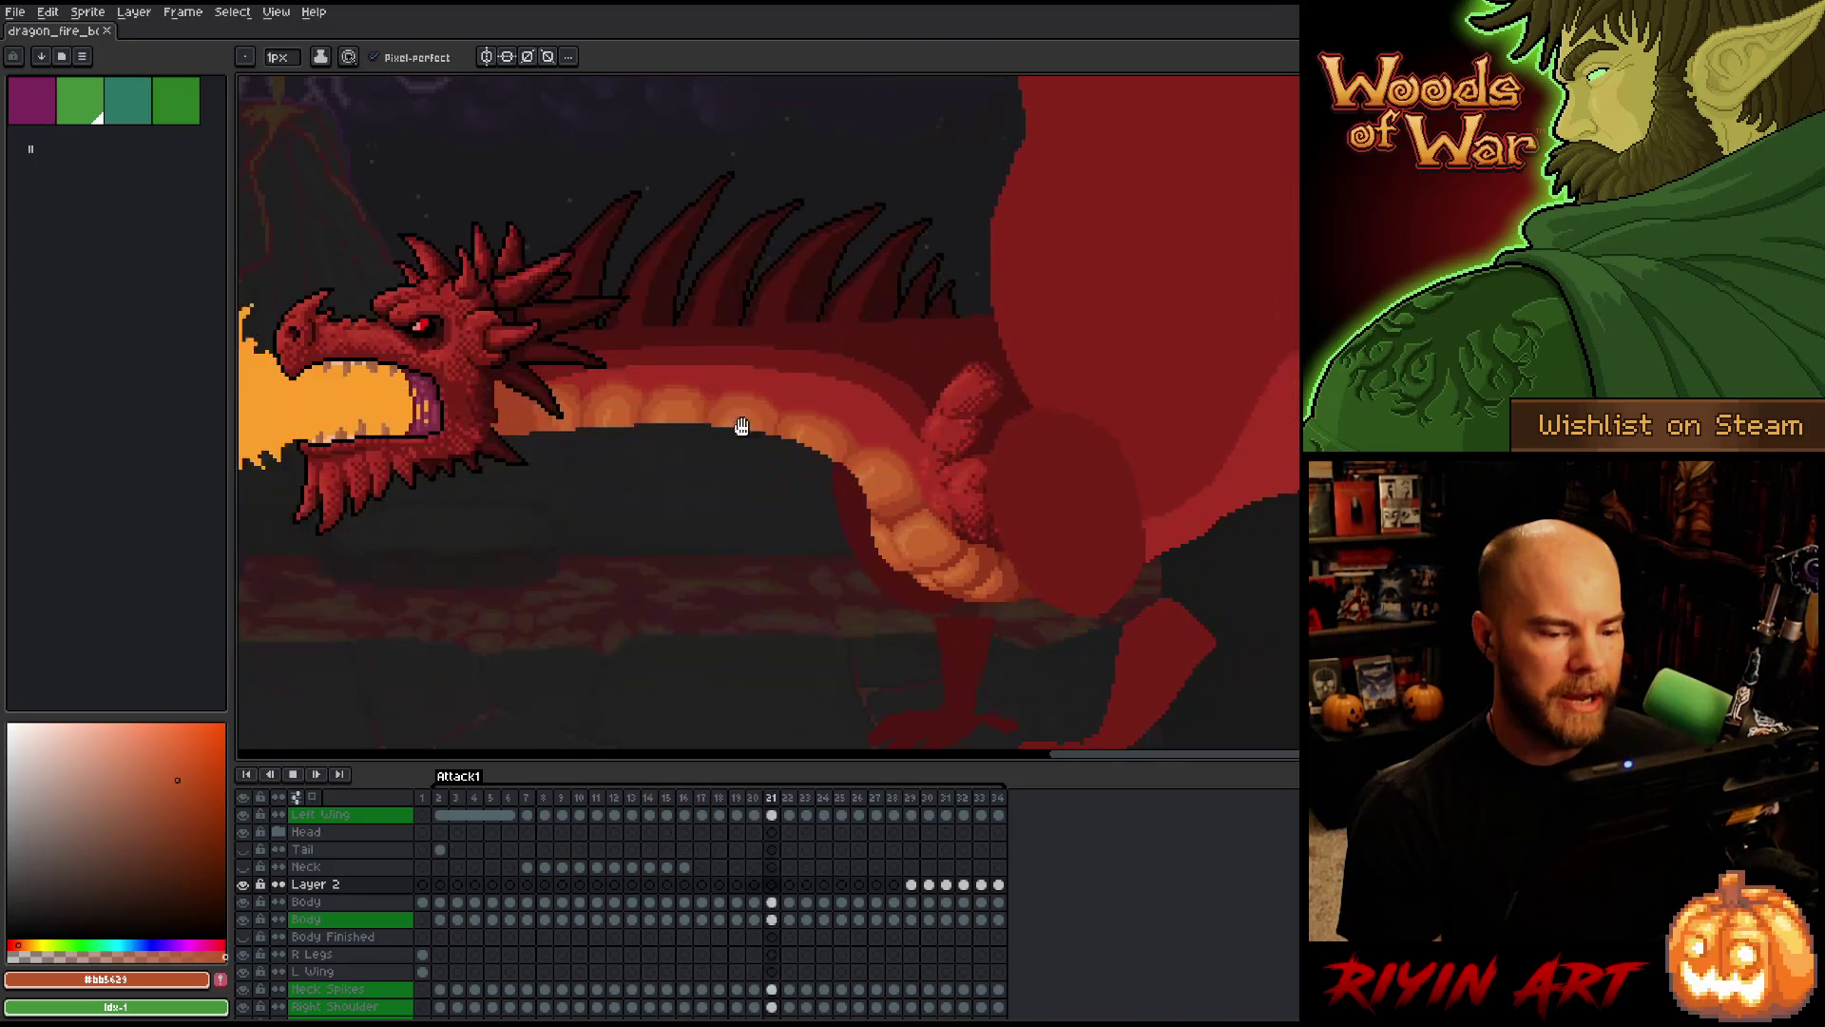
scroll(861, 641, "down", 1)
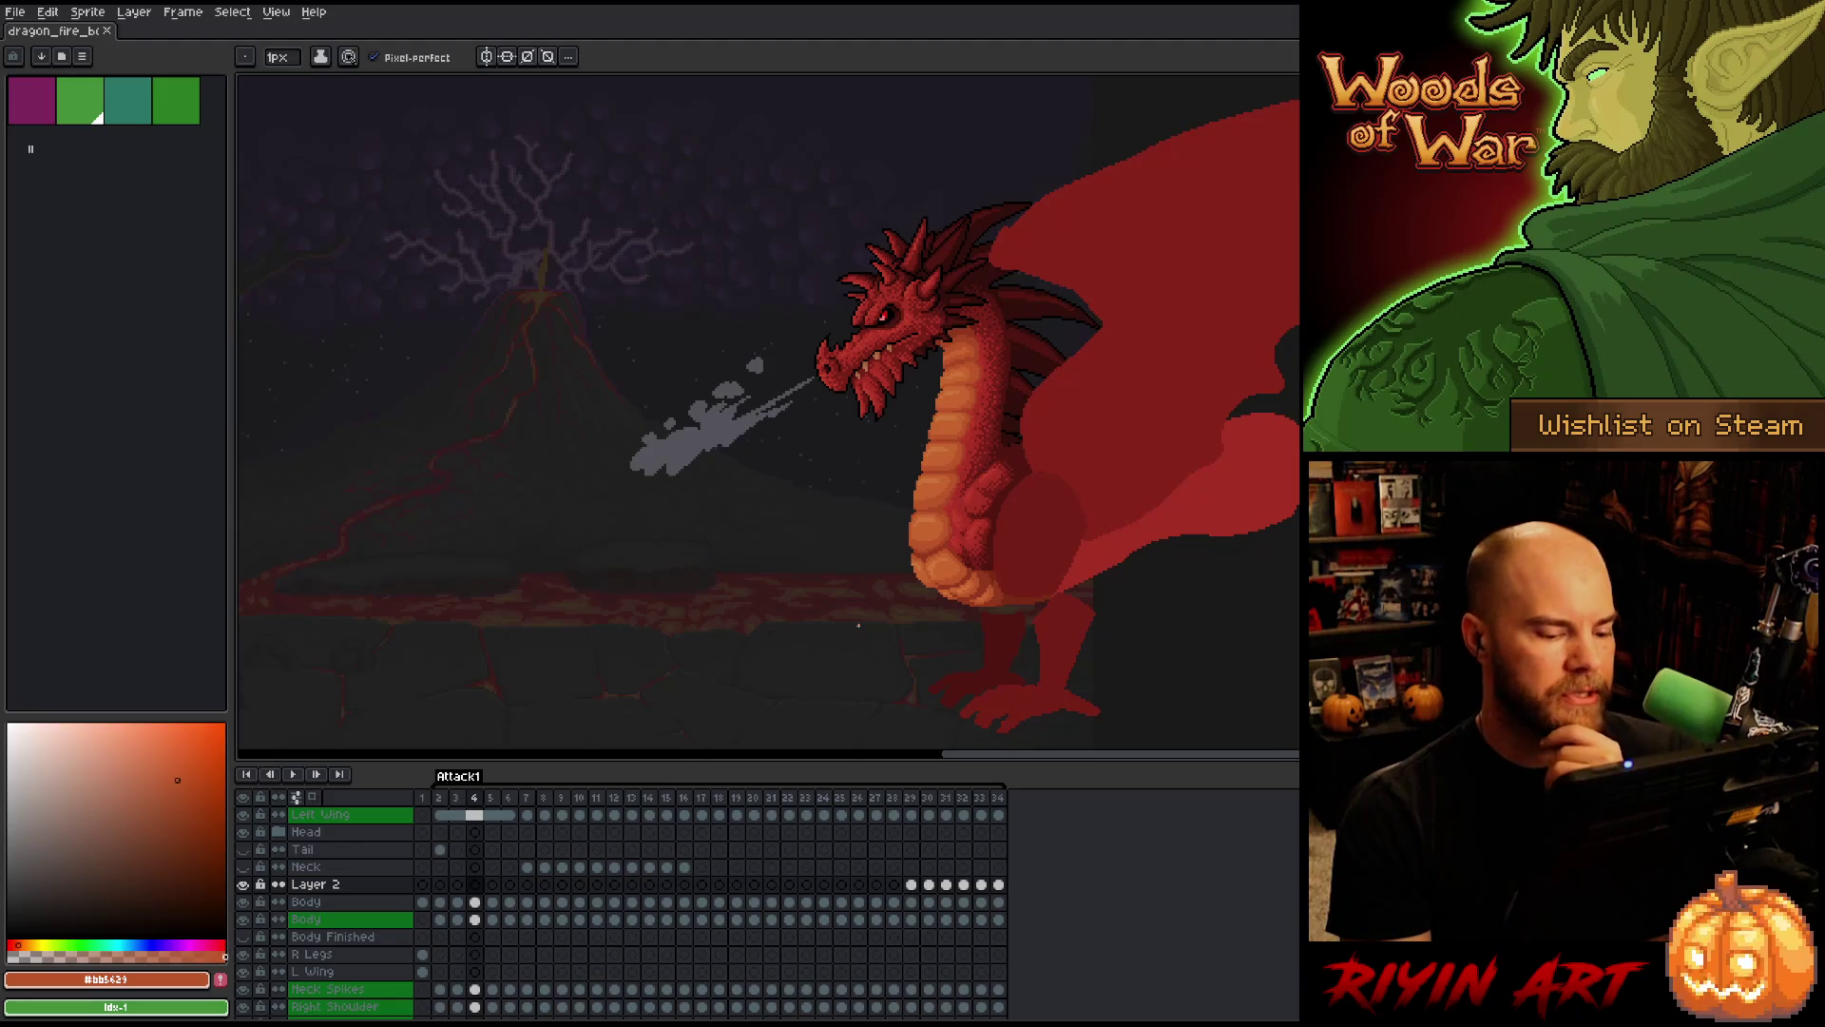
Start looping the Attack1 fire-breathing animation from the current frame
key("Return")
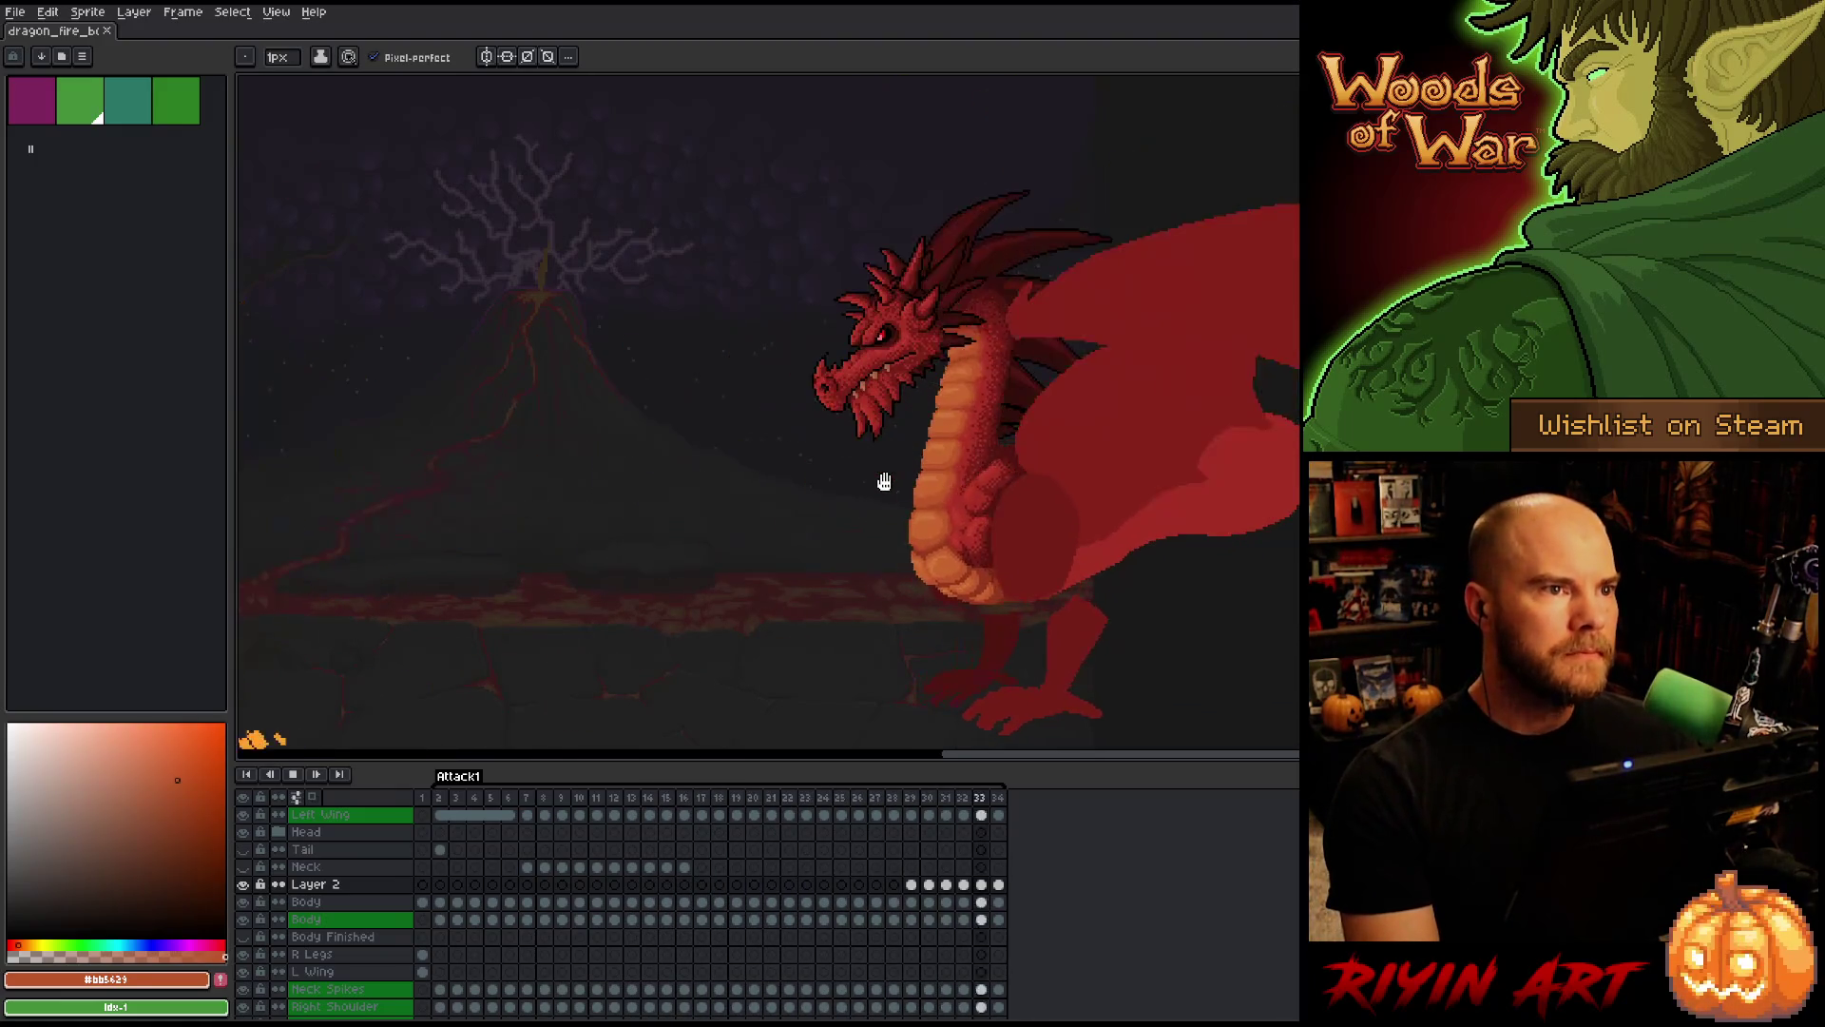
Pan across the scene and zoom in to center the dragon during playback
mouse_move(856, 533)
left_mouse_down()
mouse_move(1088, 510)
mouse_move(886, 524)
mouse_move(733, 493)
mouse_move(1126, 430)
mouse_move(896, 448)
mouse_move(1045, 443)
left_mouse_up()
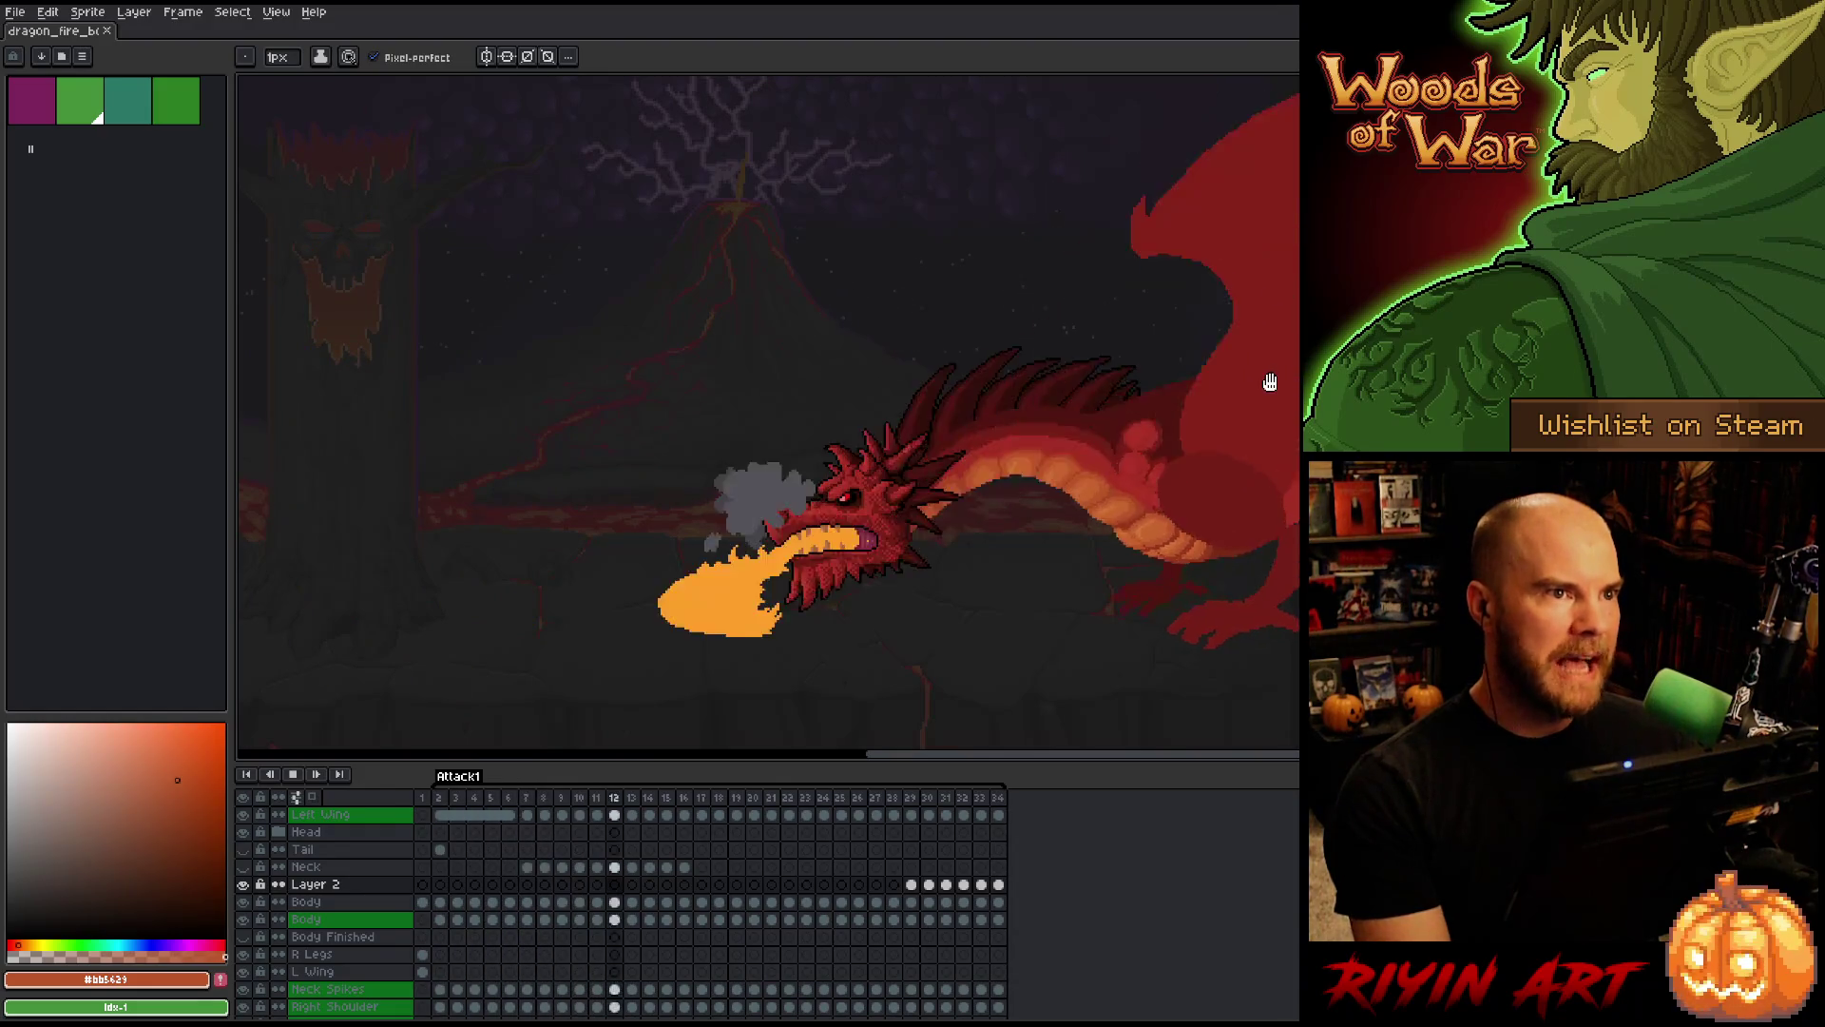
scroll(982, 522, "up", 2)
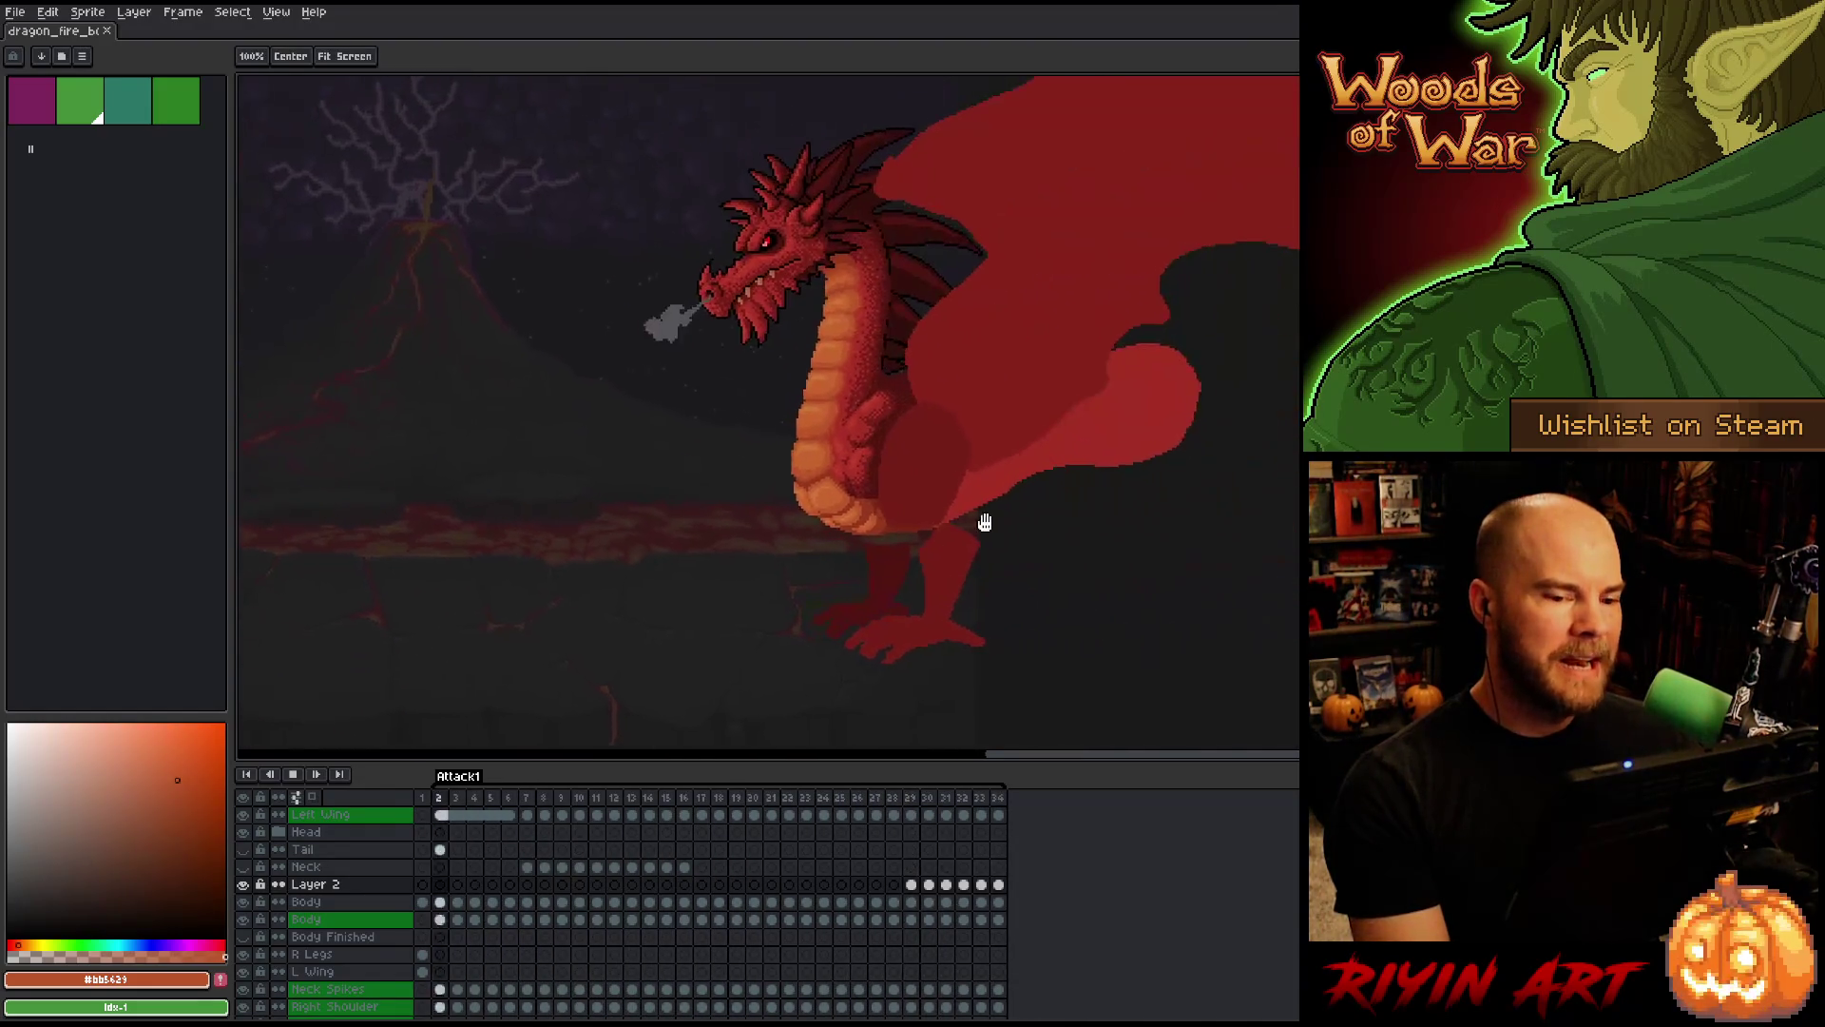
mouse_move(983, 522)
left_mouse_down()
mouse_move(757, 525)
mouse_move(909, 502)
left_mouse_up()
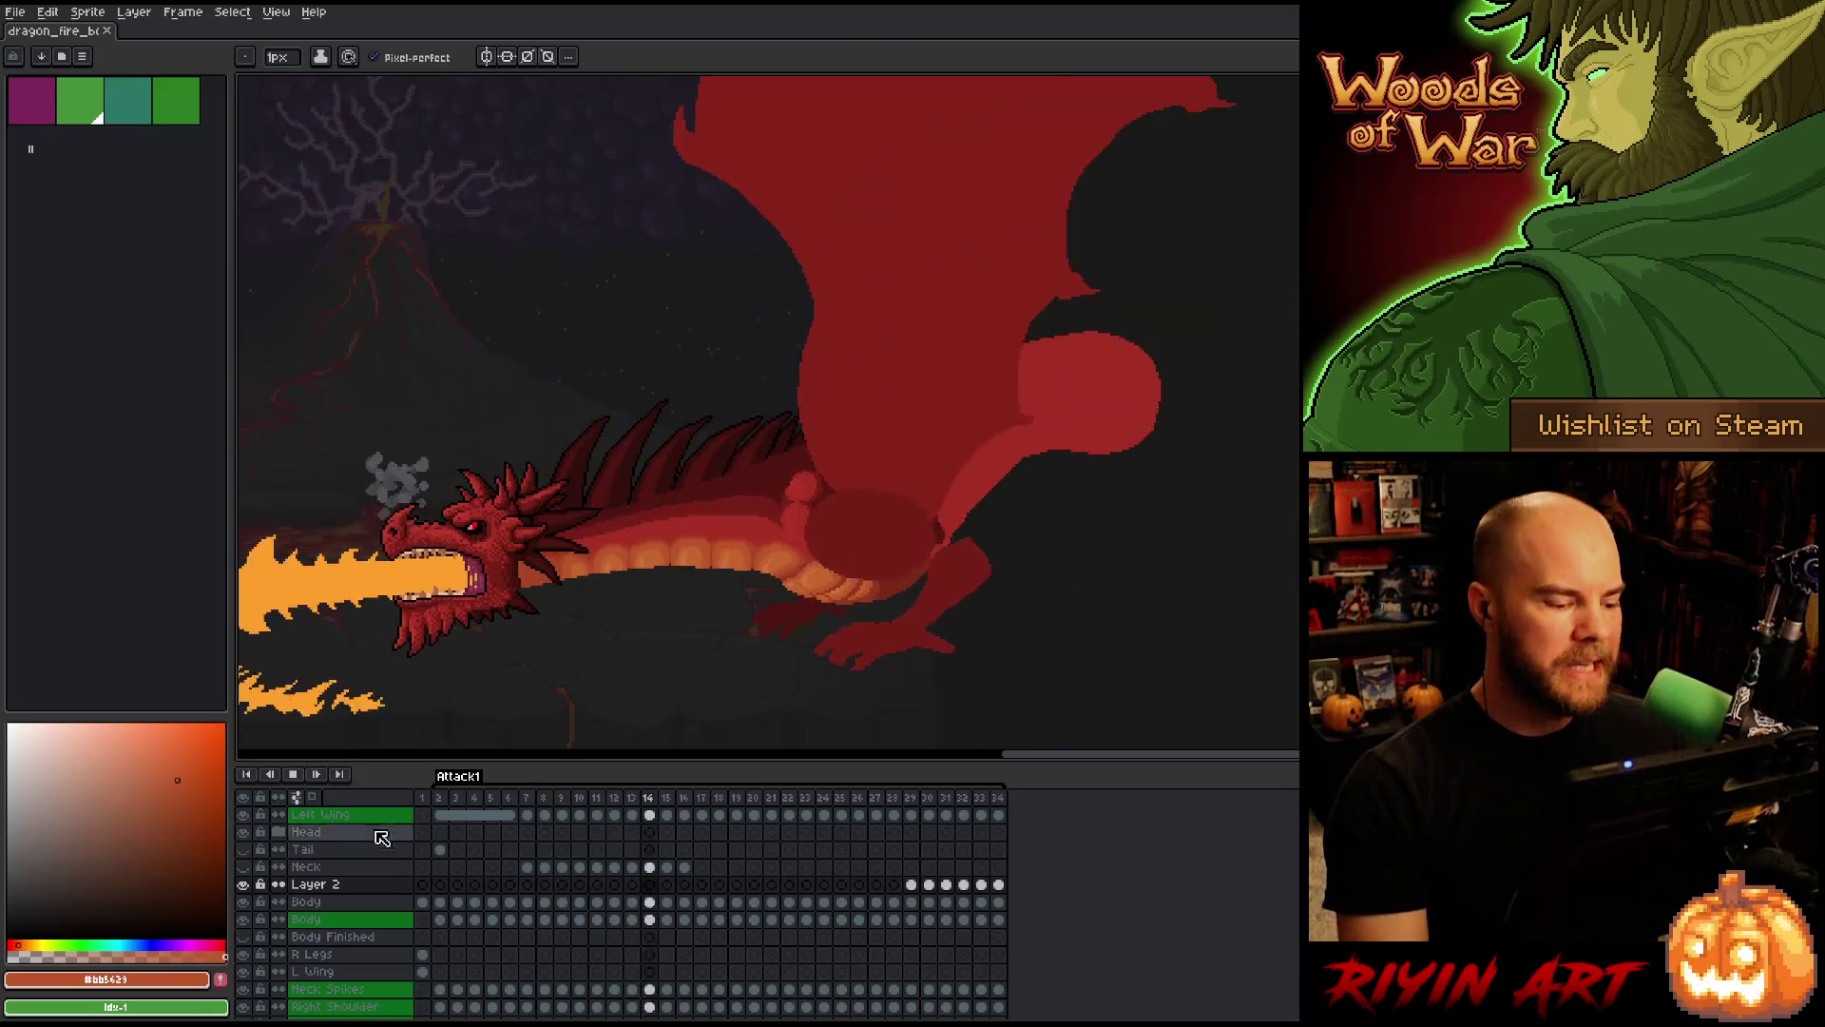
Stop playback on frame 1 and frame a close view of the upright idle dragon
left_click(425, 799)
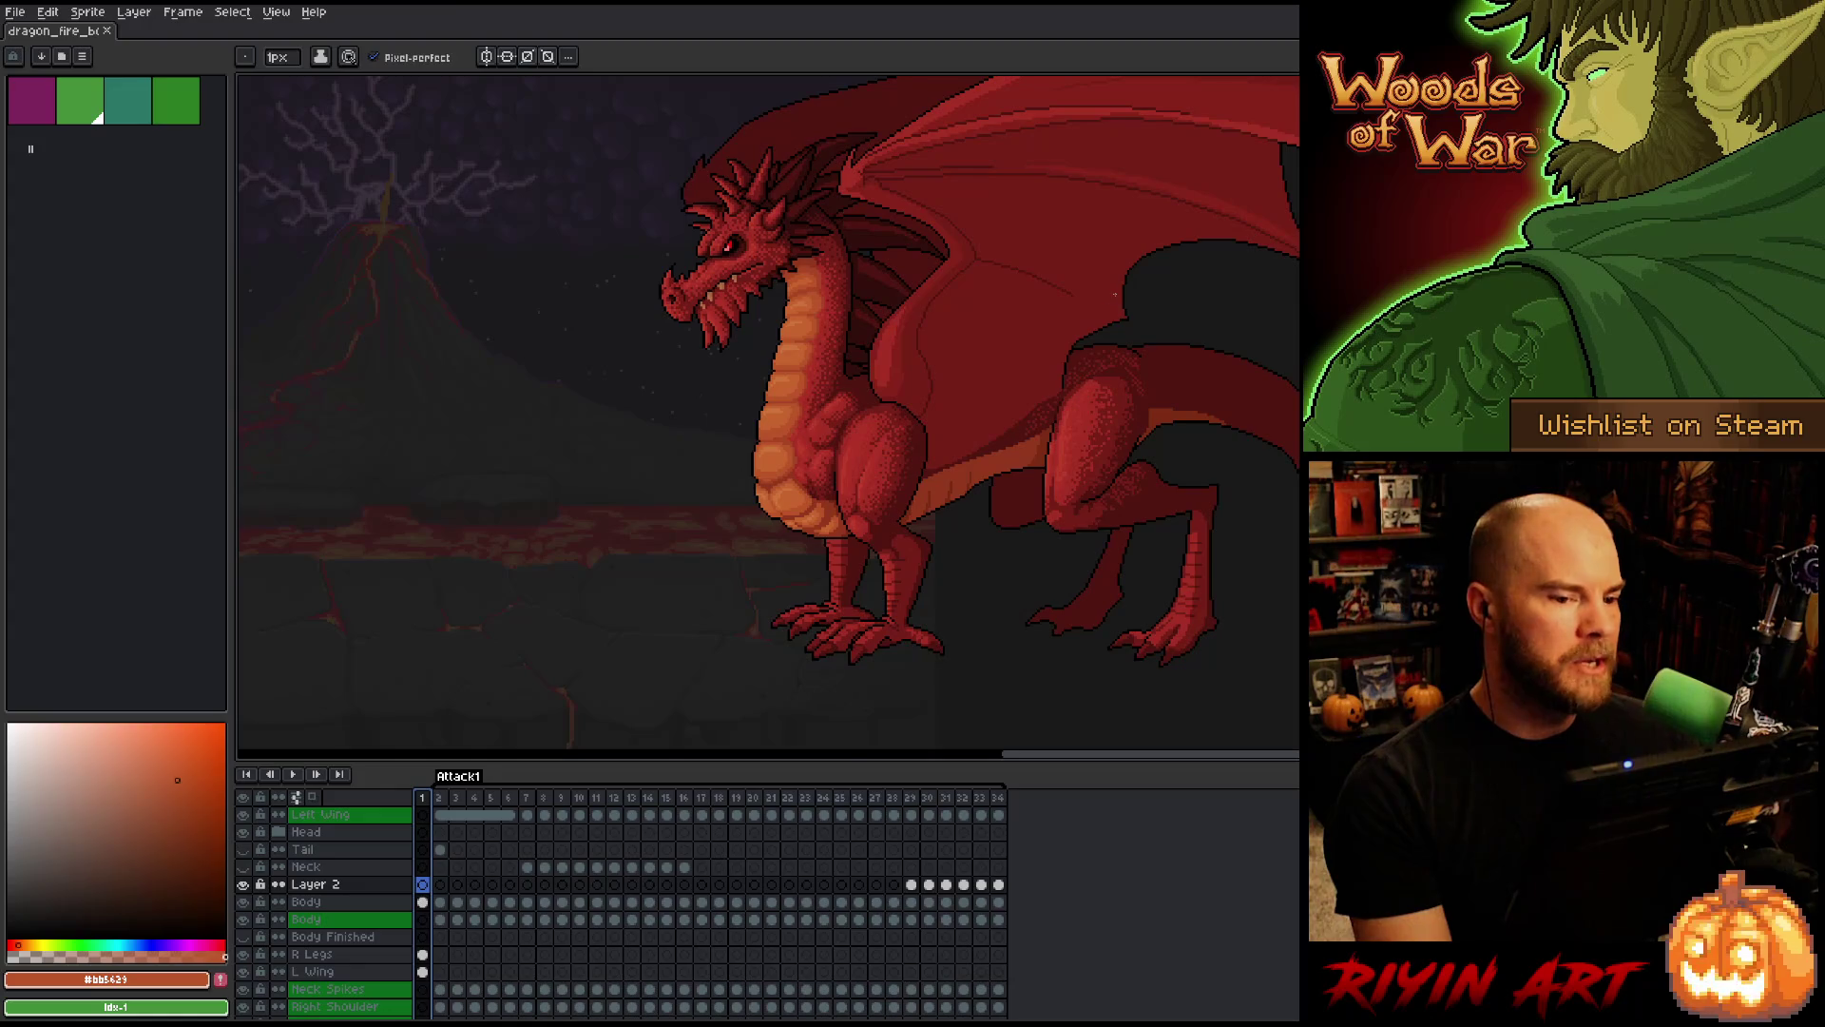
left_click_drag(1116, 294, 751, 393)
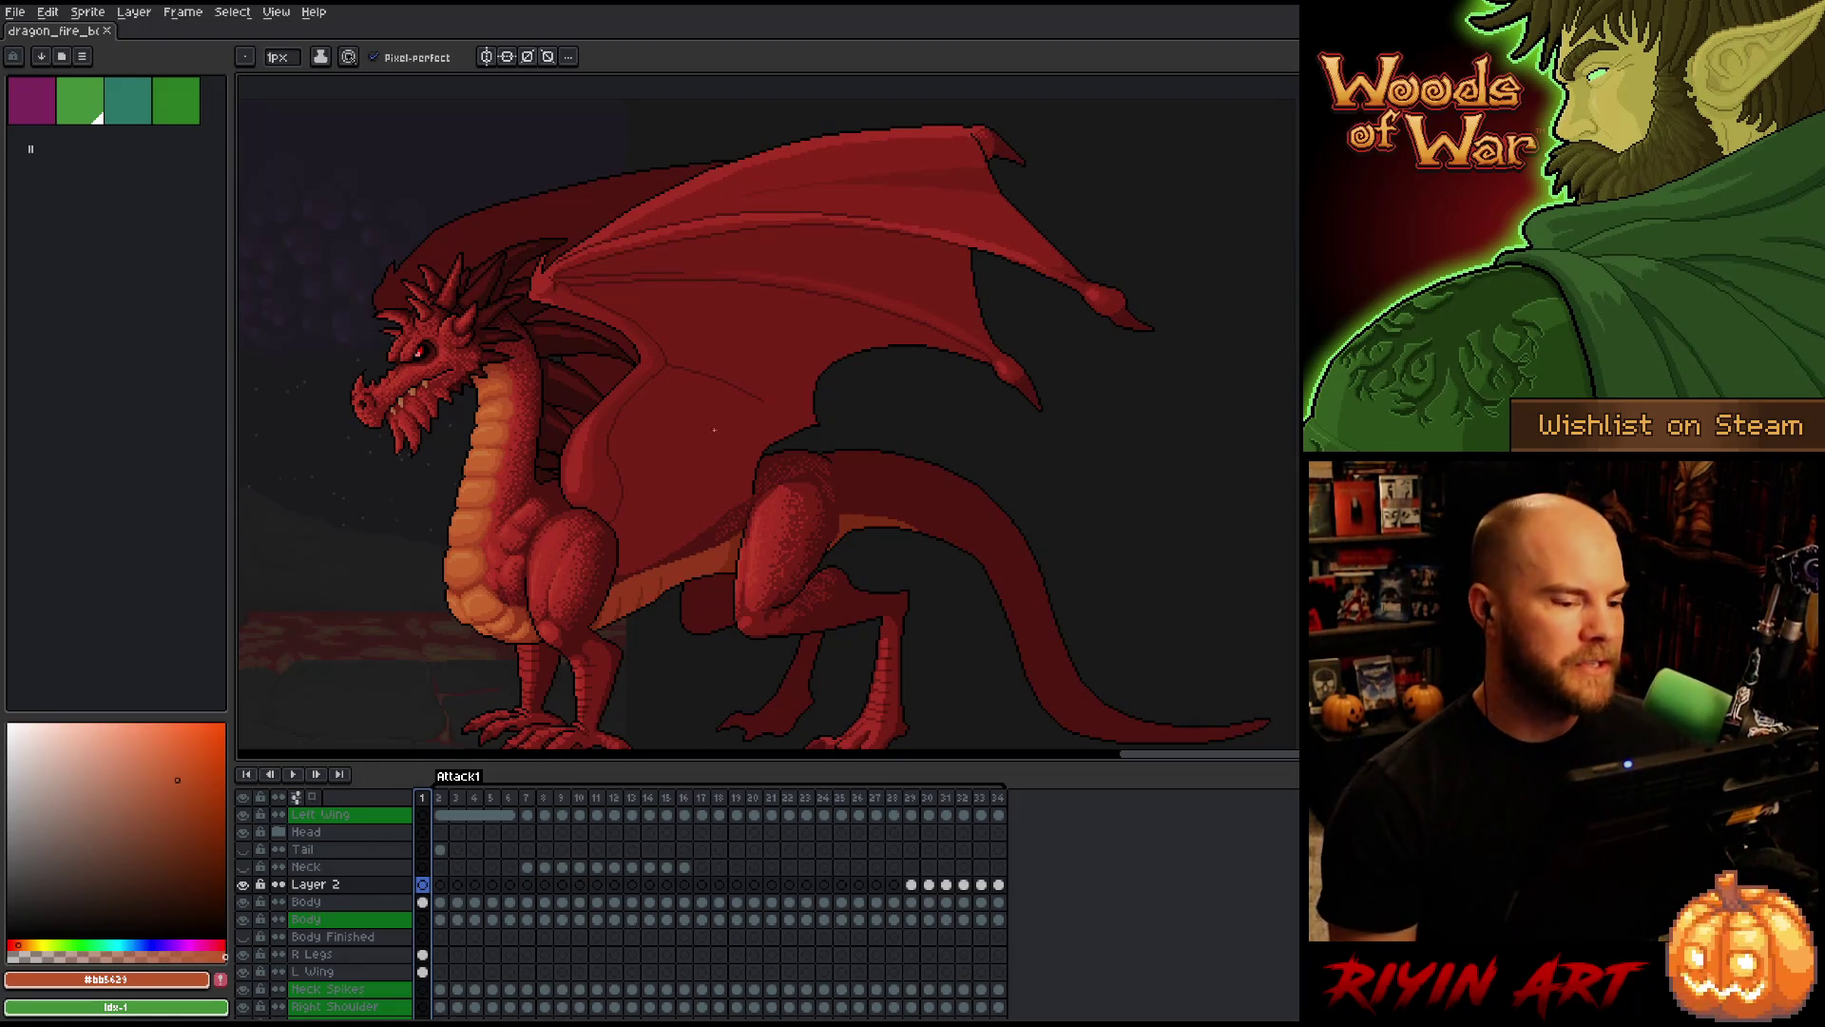
scroll(557, 616, "up", 3)
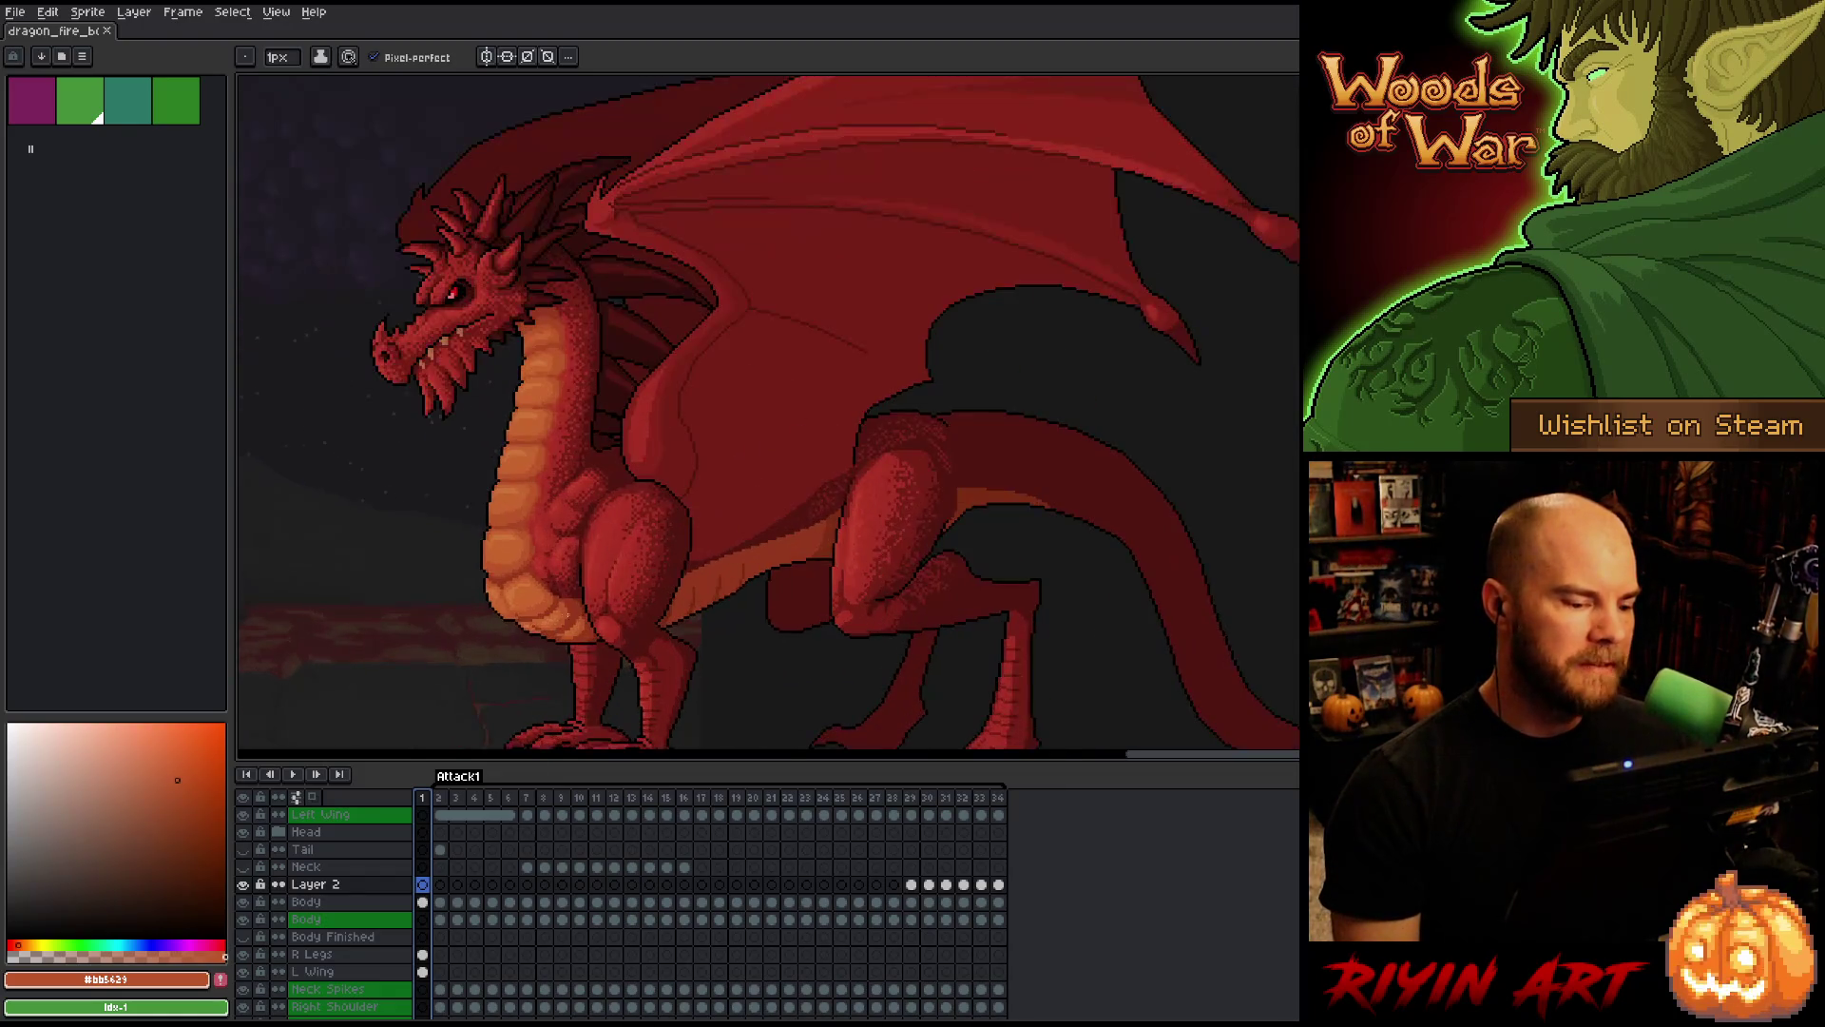
scroll(655, 568, "down", 3)
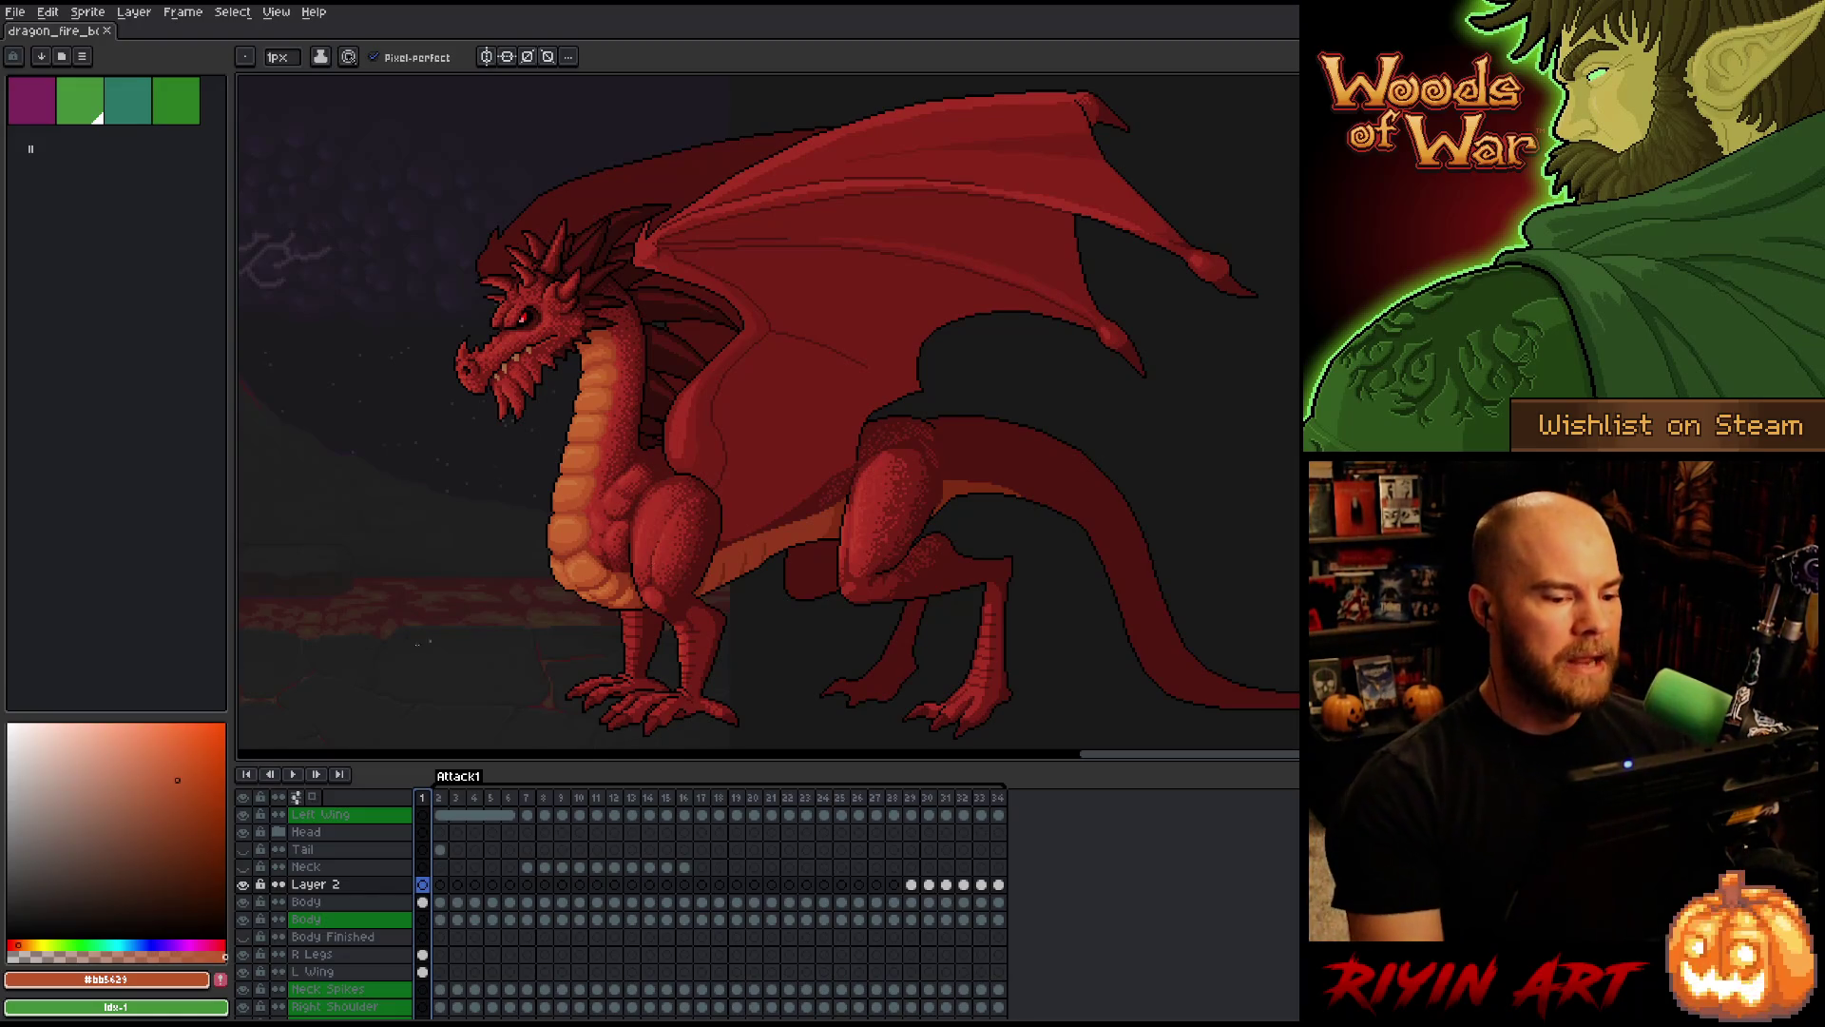
scroll(769, 414, "up", 1)
scroll(769, 413, "down", 2)
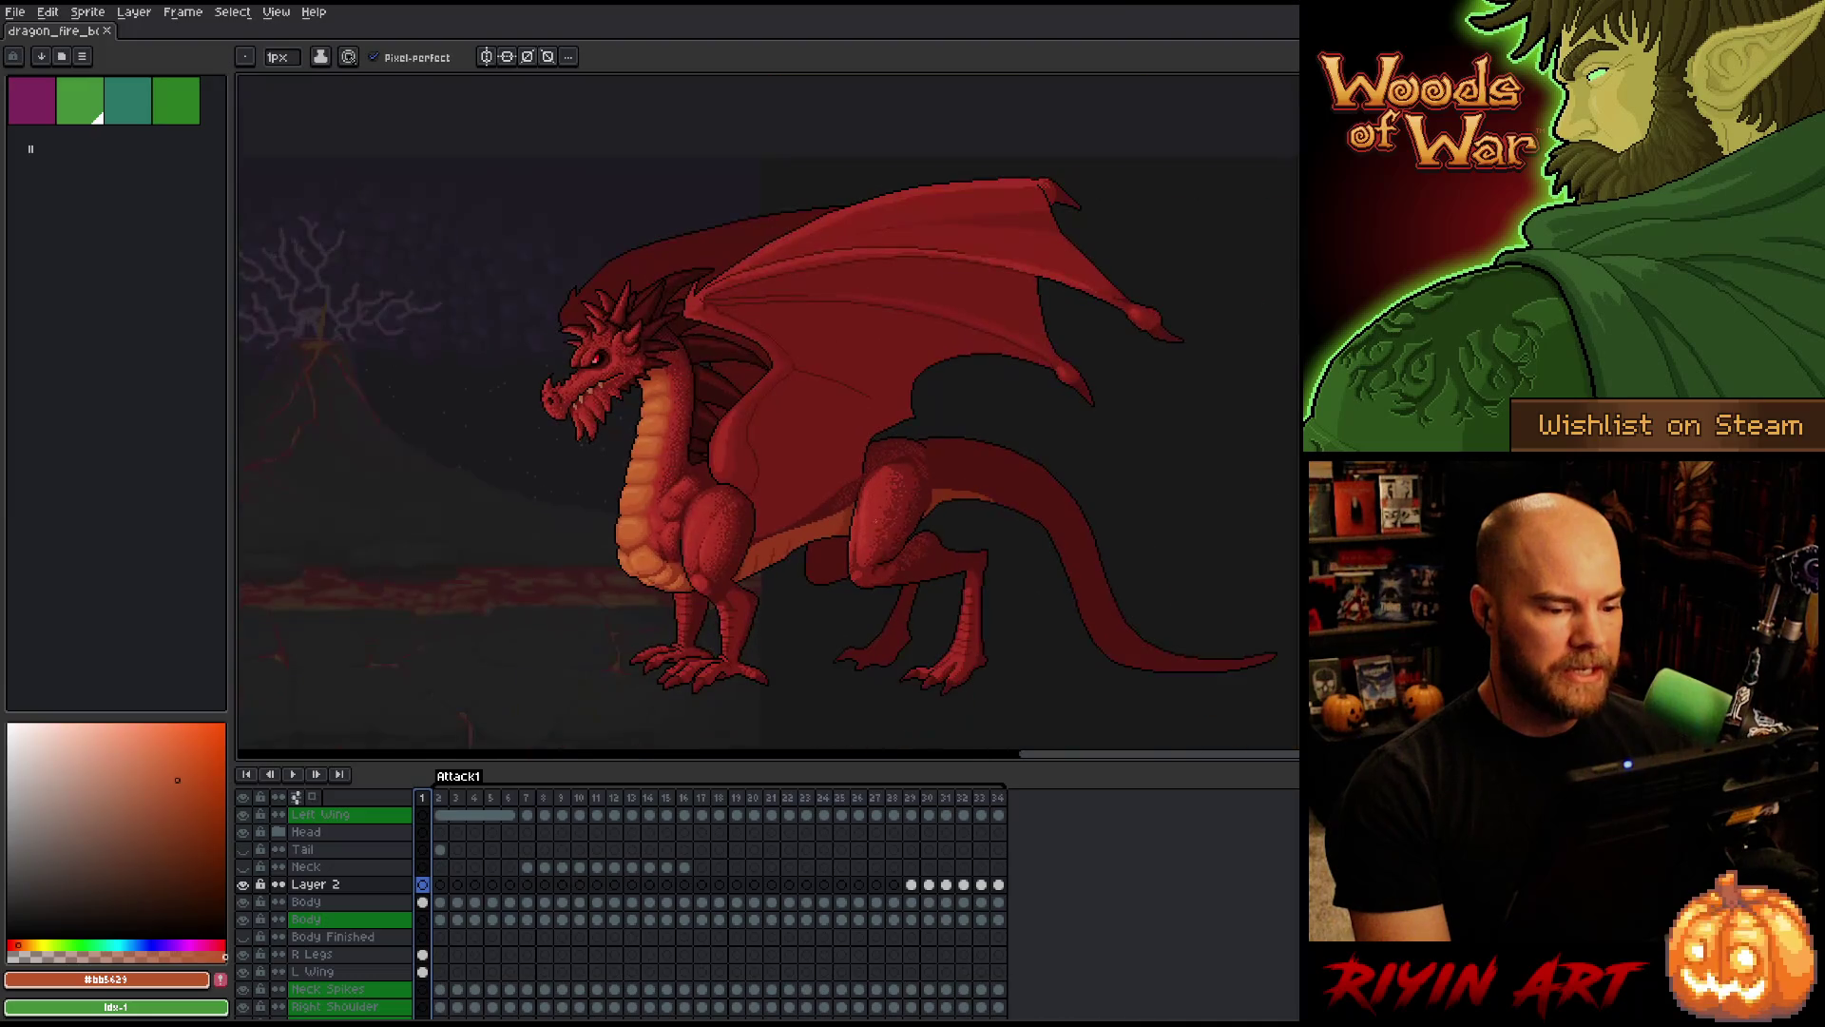
scroll(864, 535, "up", 4)
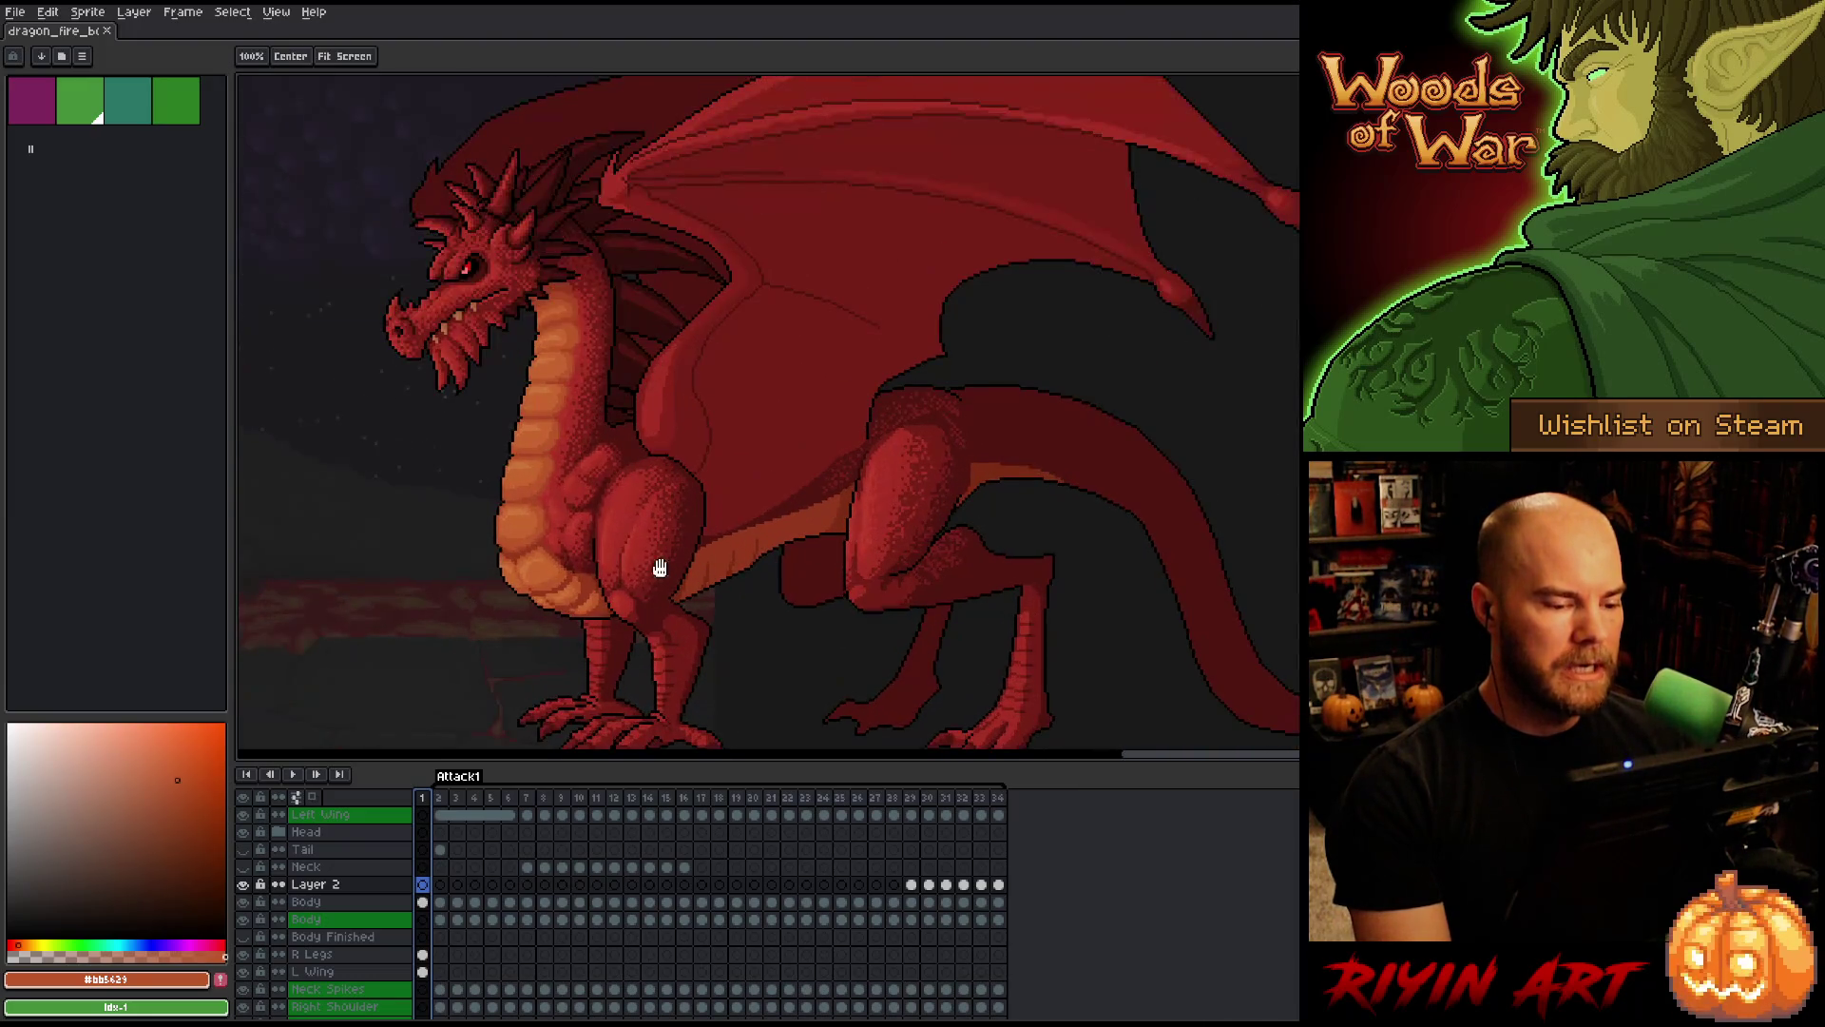
left_click_drag(903, 525, 813, 516)
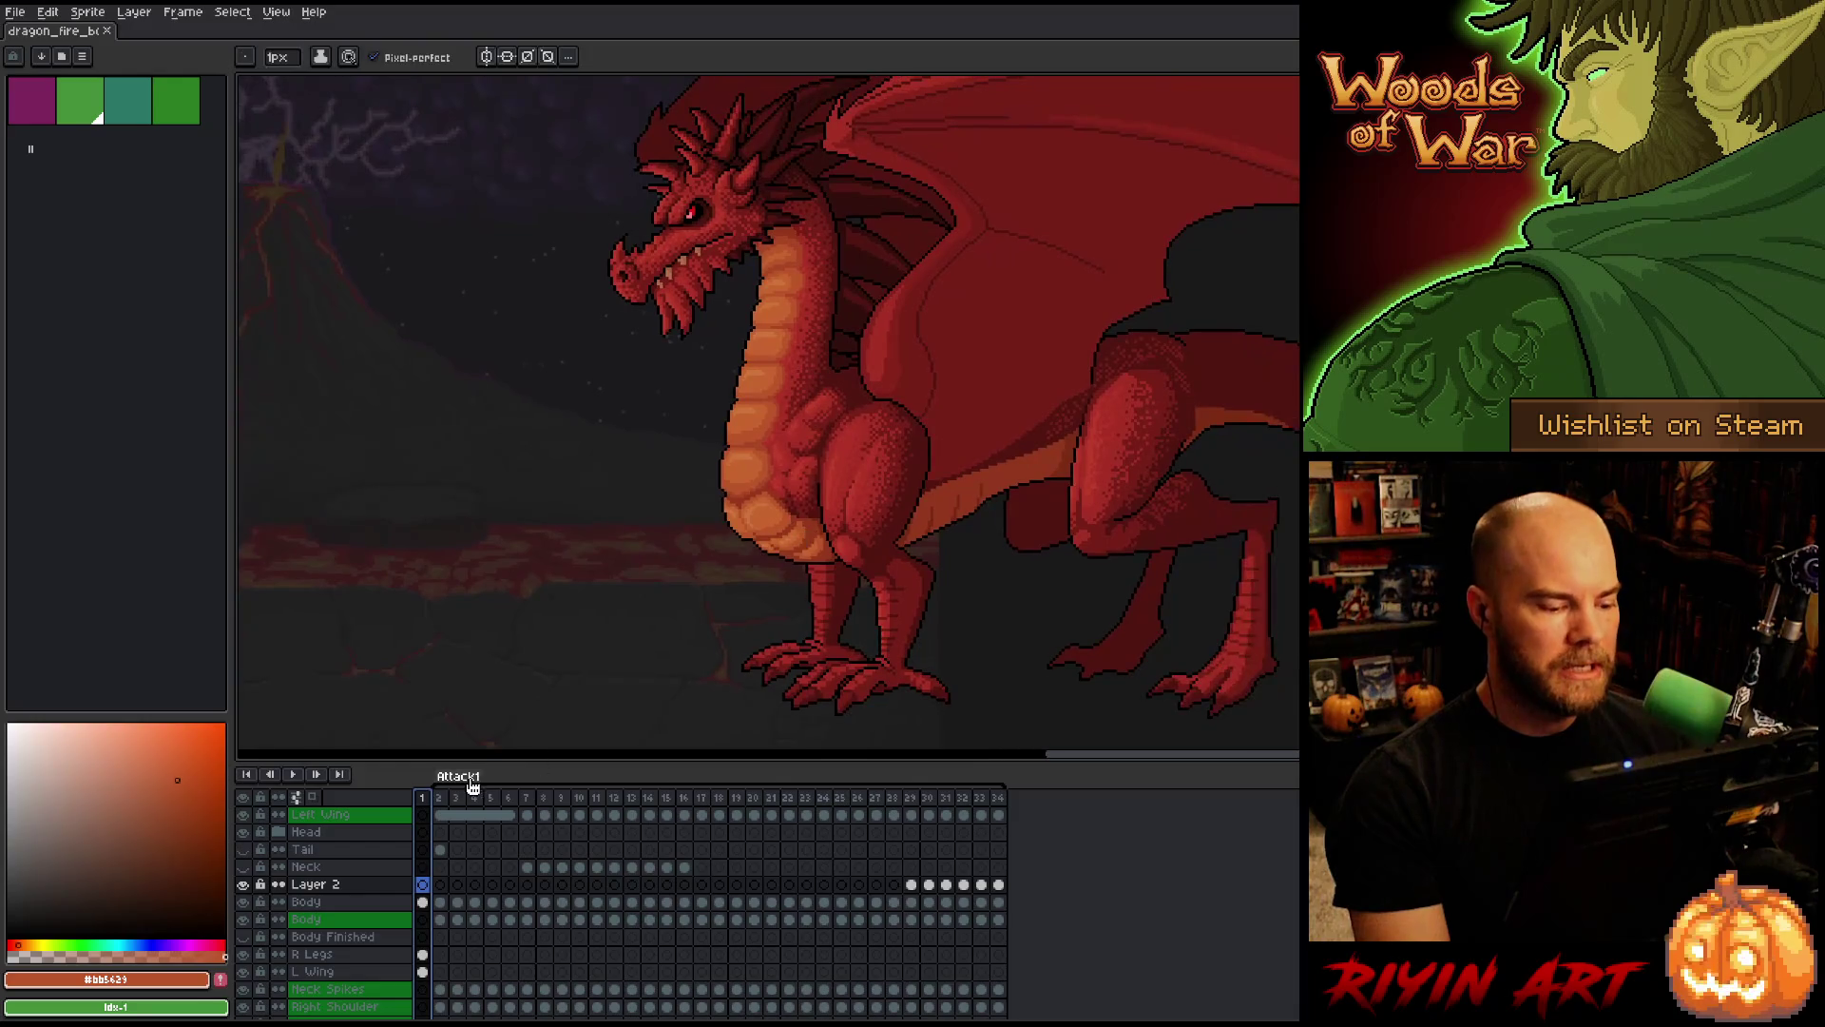
mouse_move(466, 802)
left_mouse_down()
mouse_move(813, 799)
mouse_move(458, 791)
left_mouse_up()
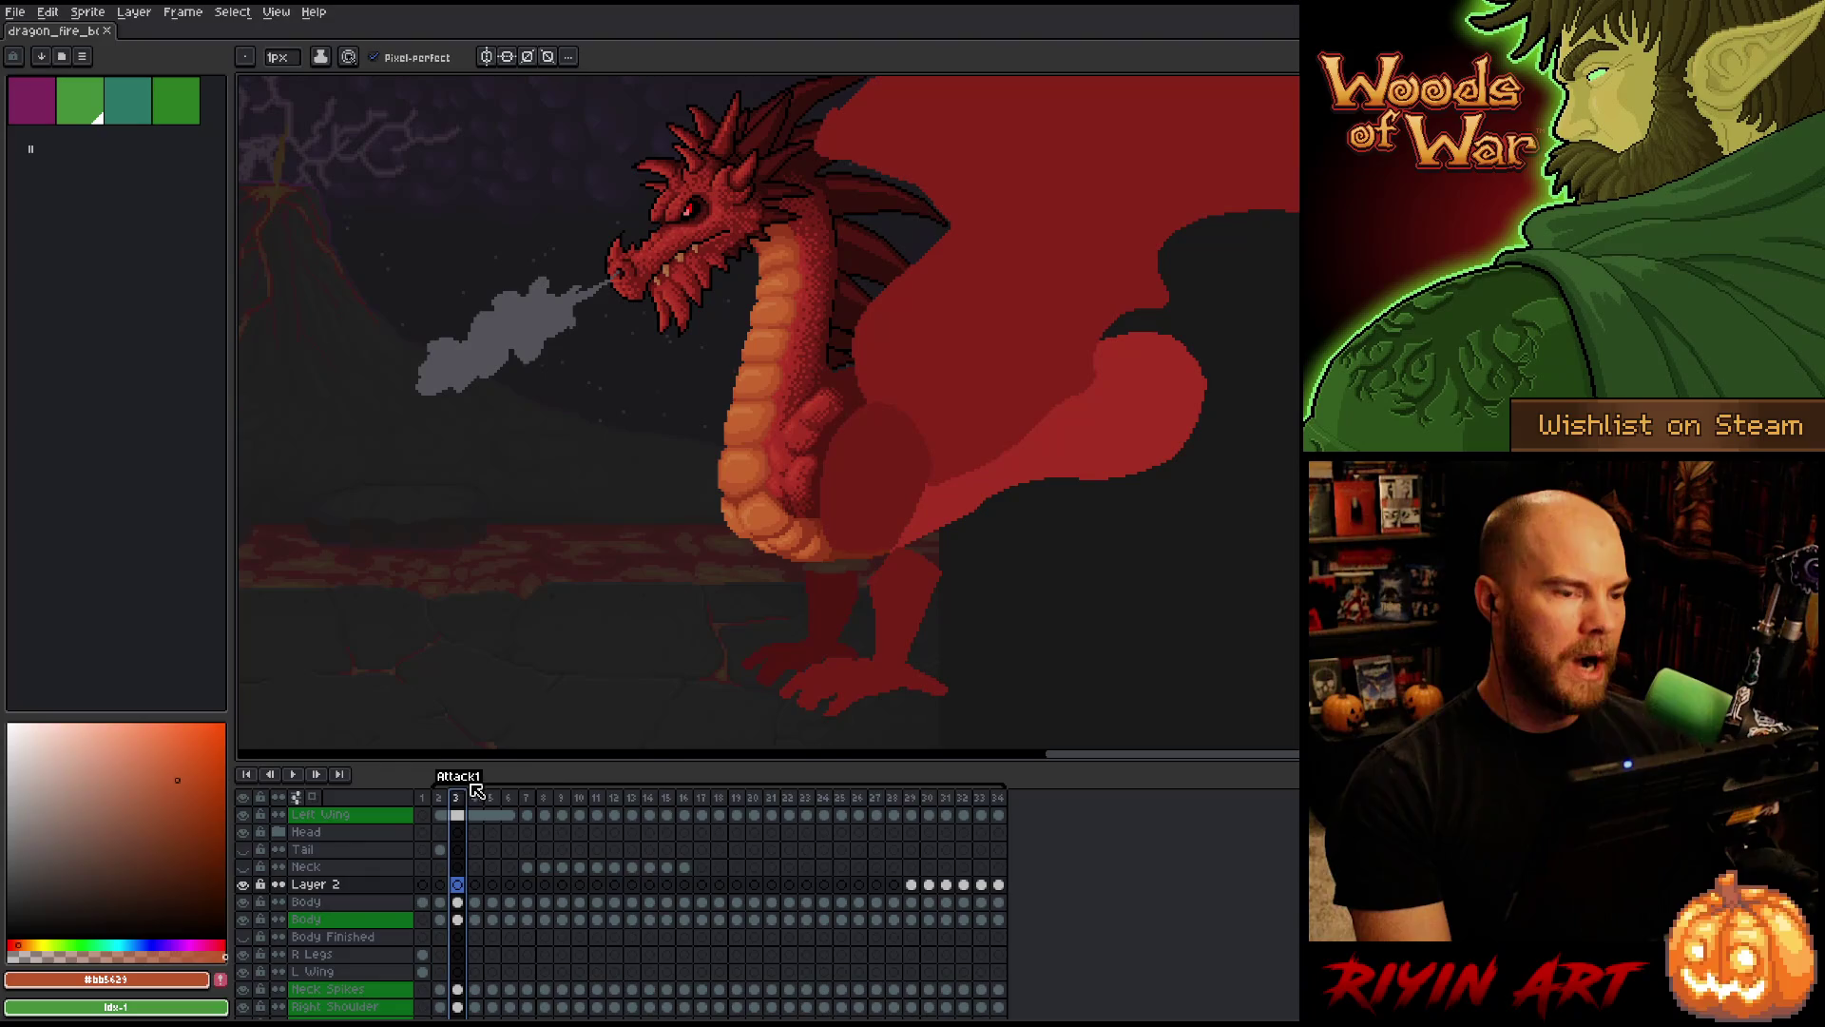
left_click(513, 799)
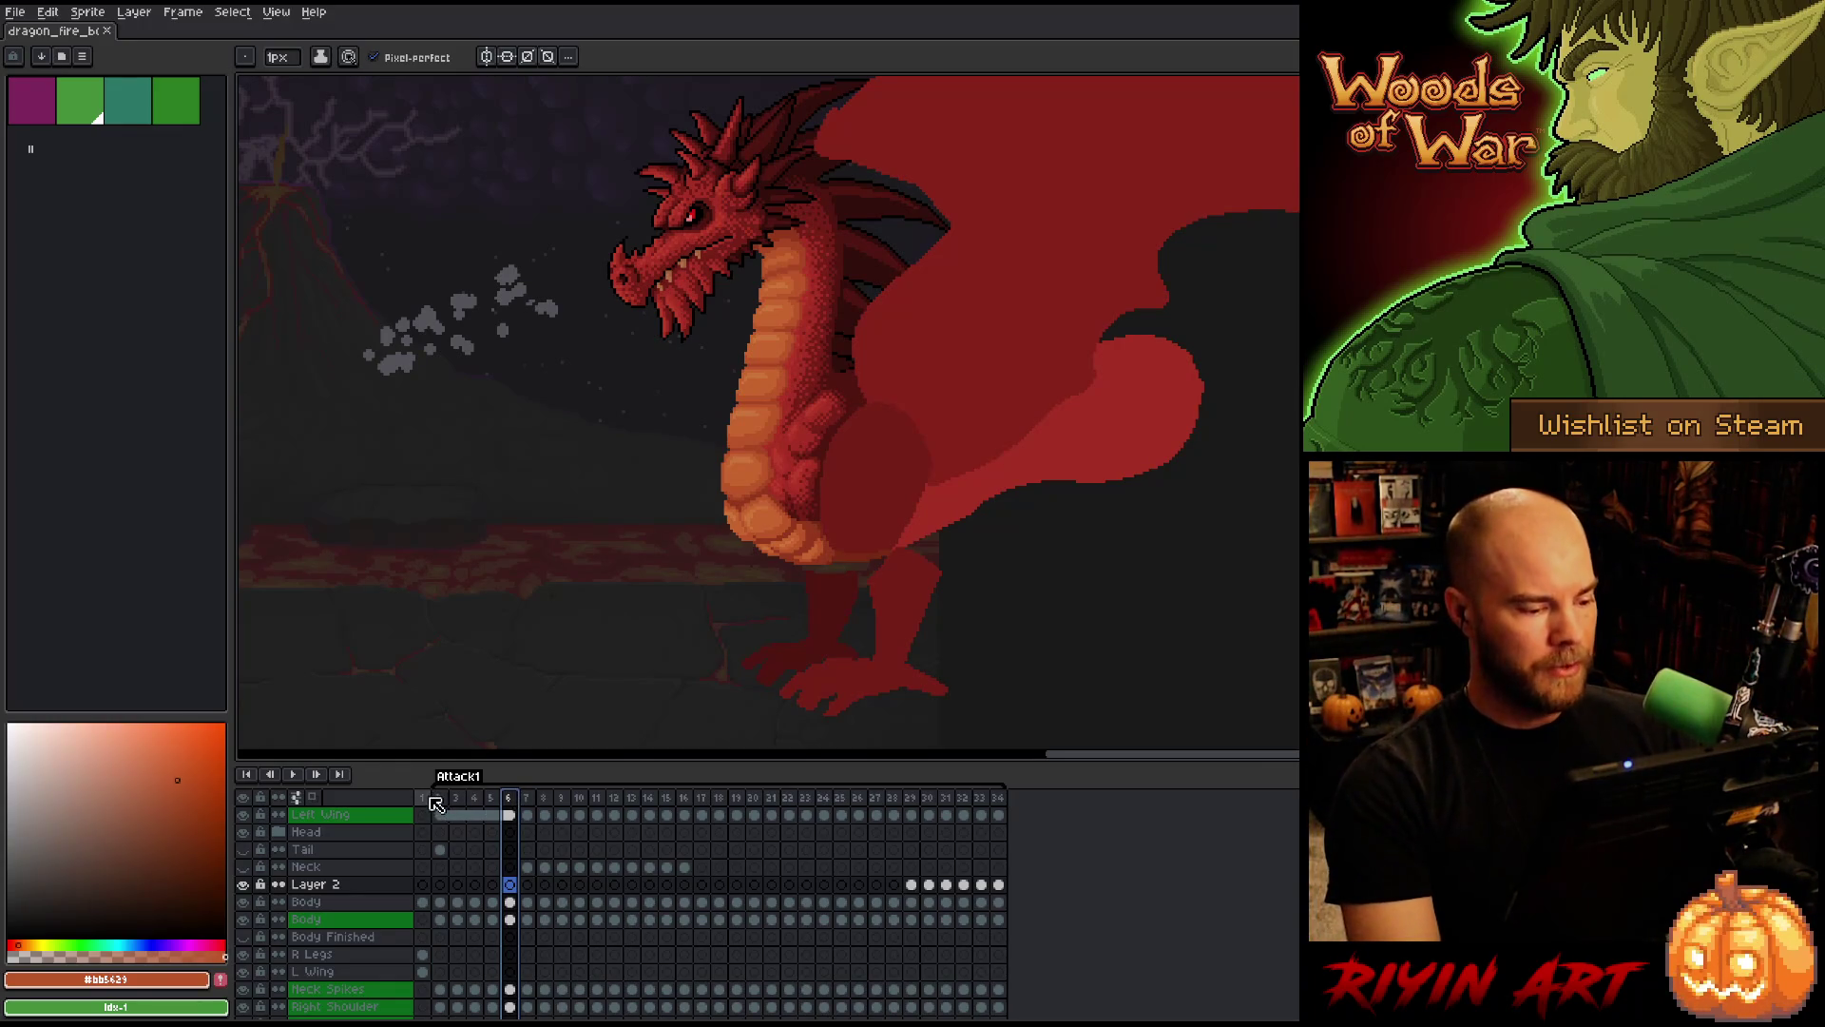
left_click(431, 801)
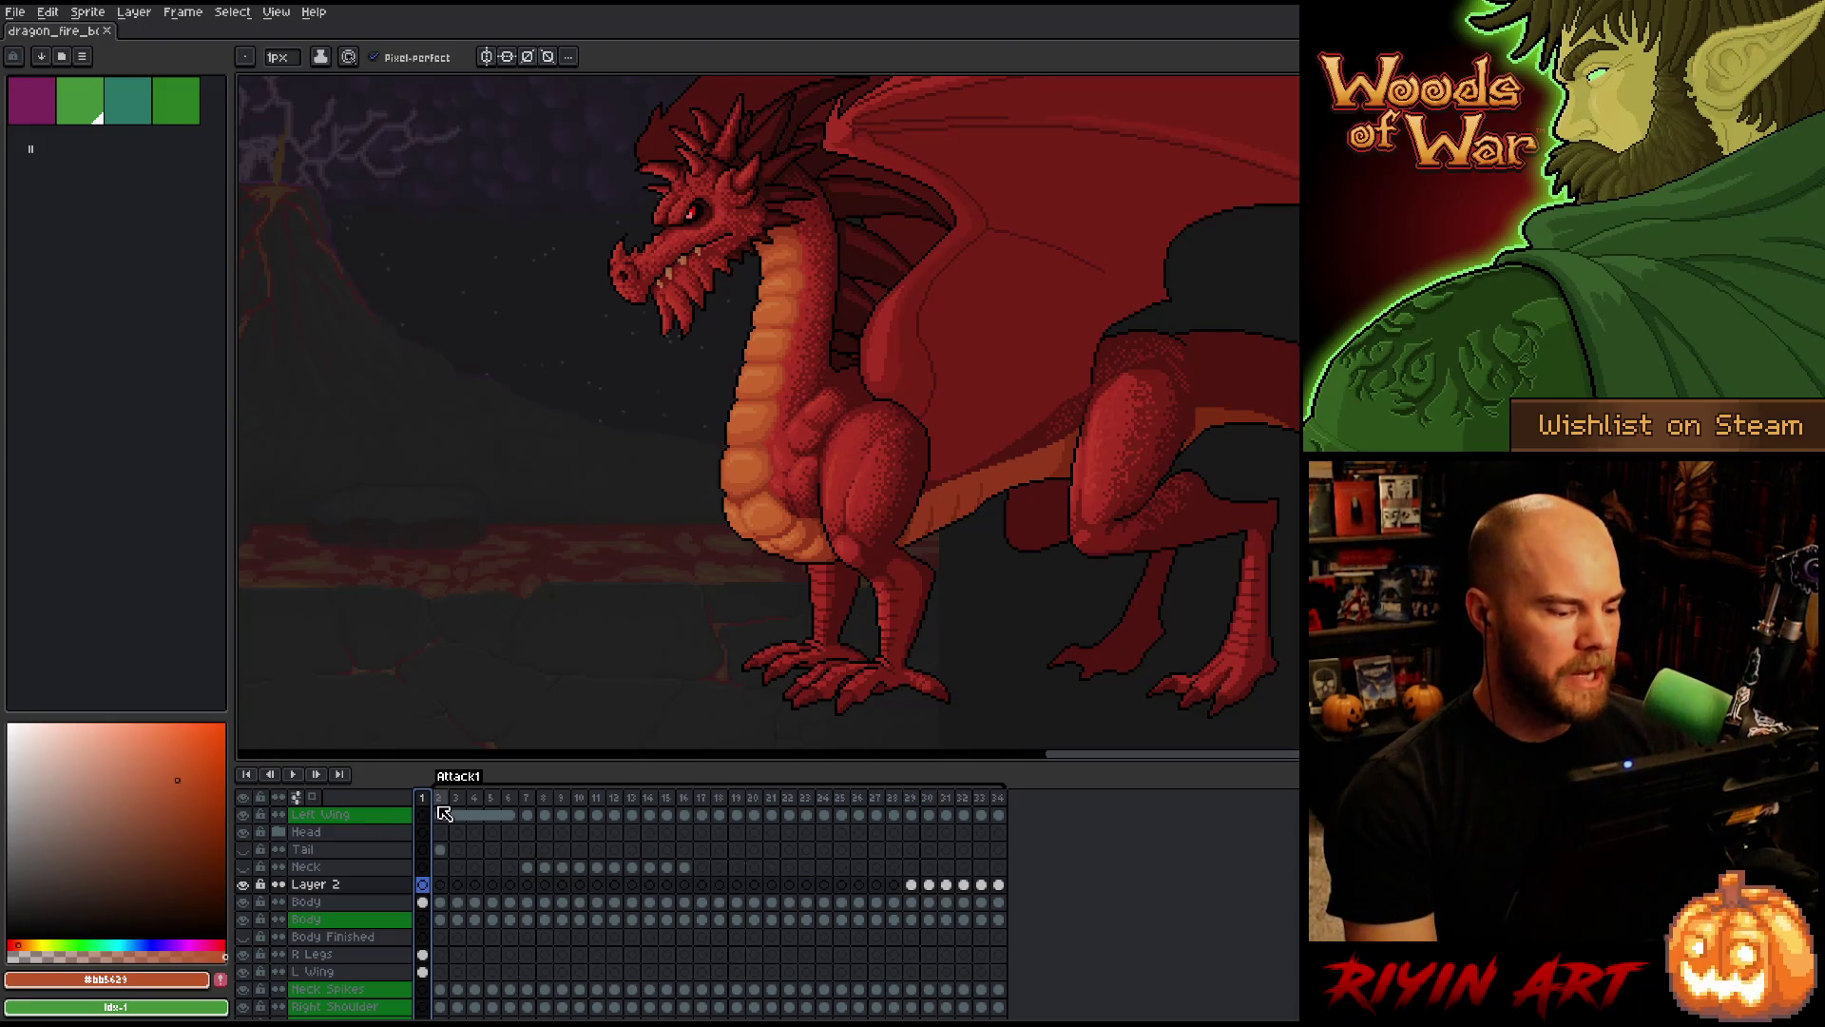
Play the Attack1 animation briefly, then stop it
key("Return")
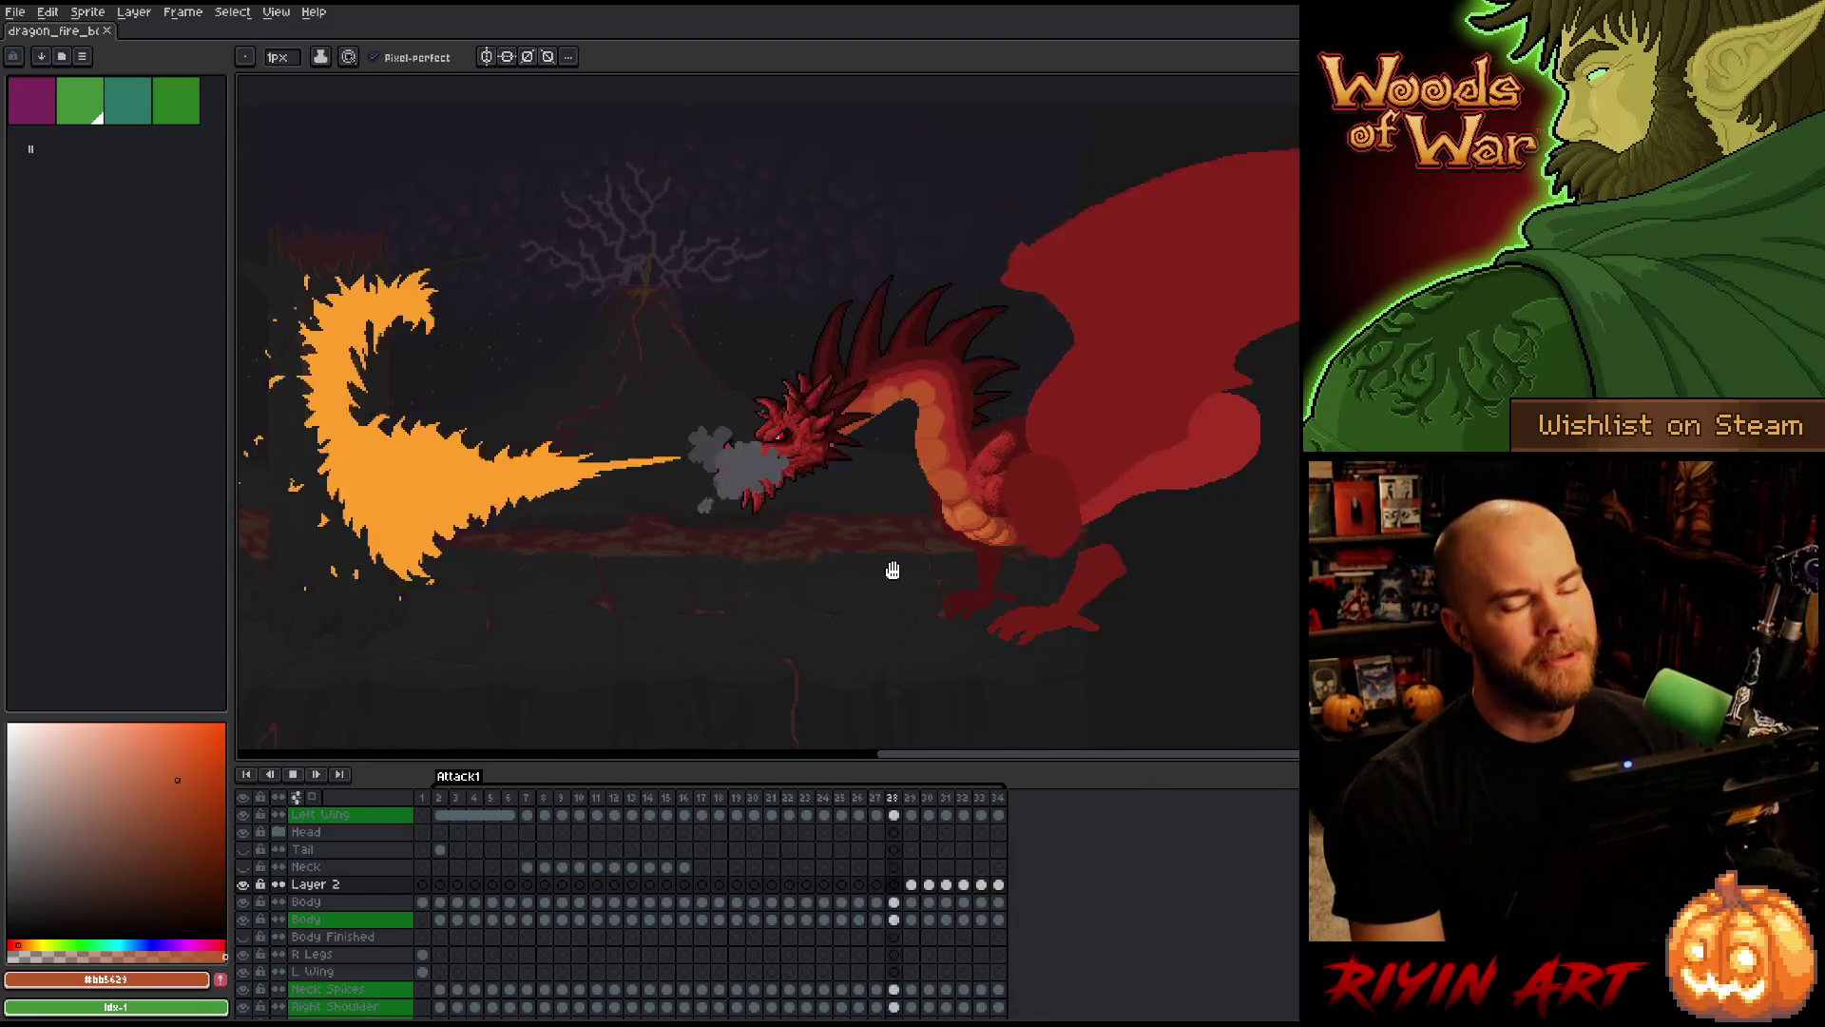
key("Return")
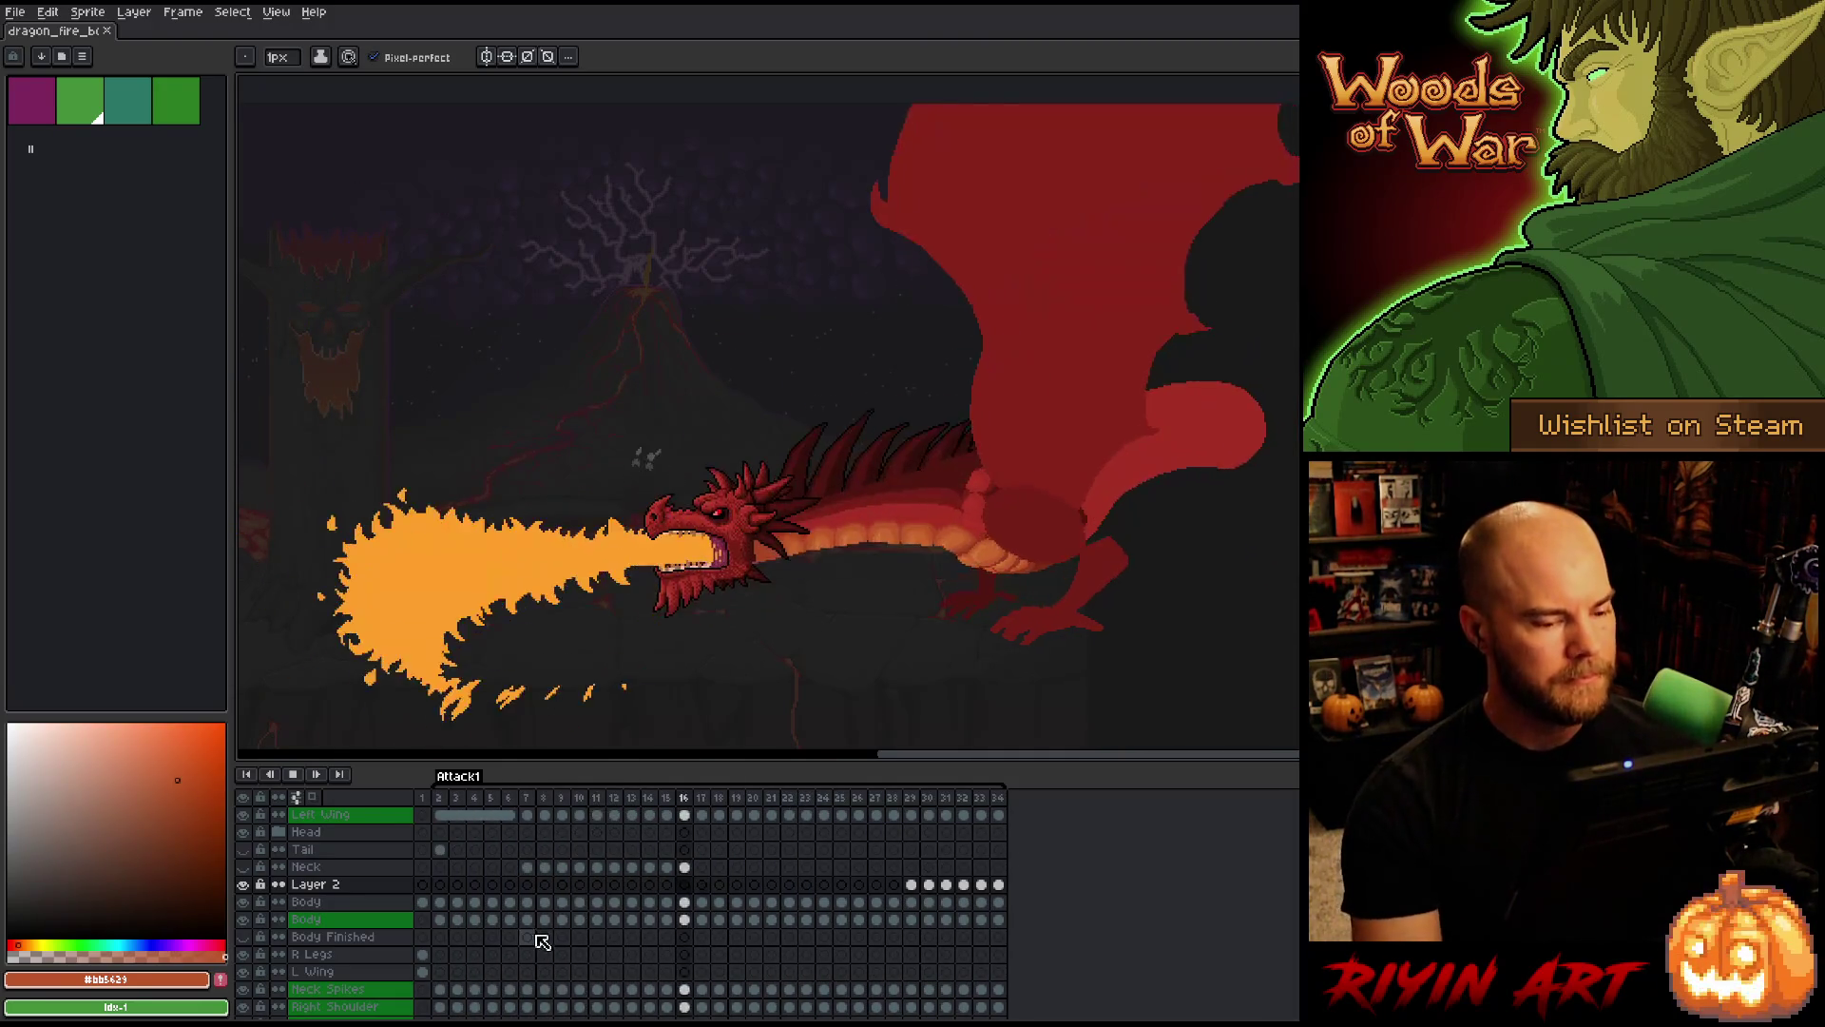
Stop playback and hide the Grey overlay layer to reveal the full-colour background
key("Return")
scroll(456, 950, "down", 5)
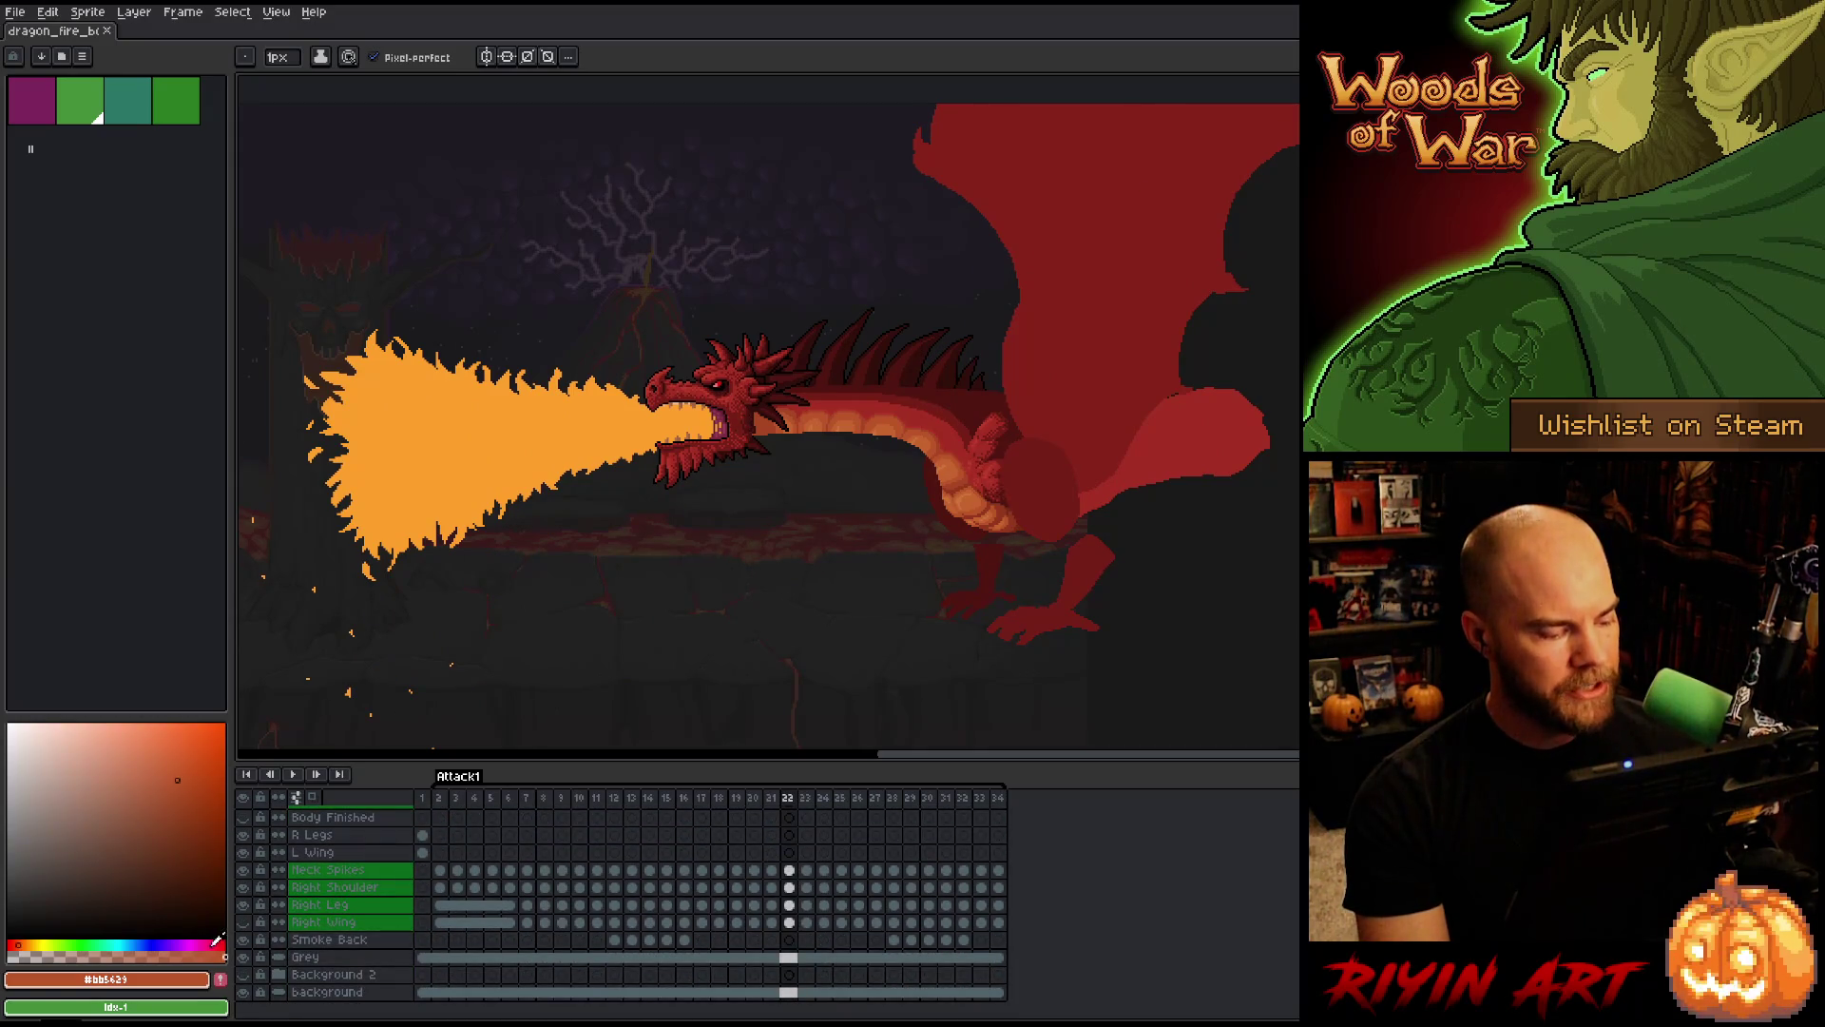
left_click(244, 958)
Restart the Attack1 animation with the background now in full colour
scroll(285, 950, "up", 2)
key("Return")
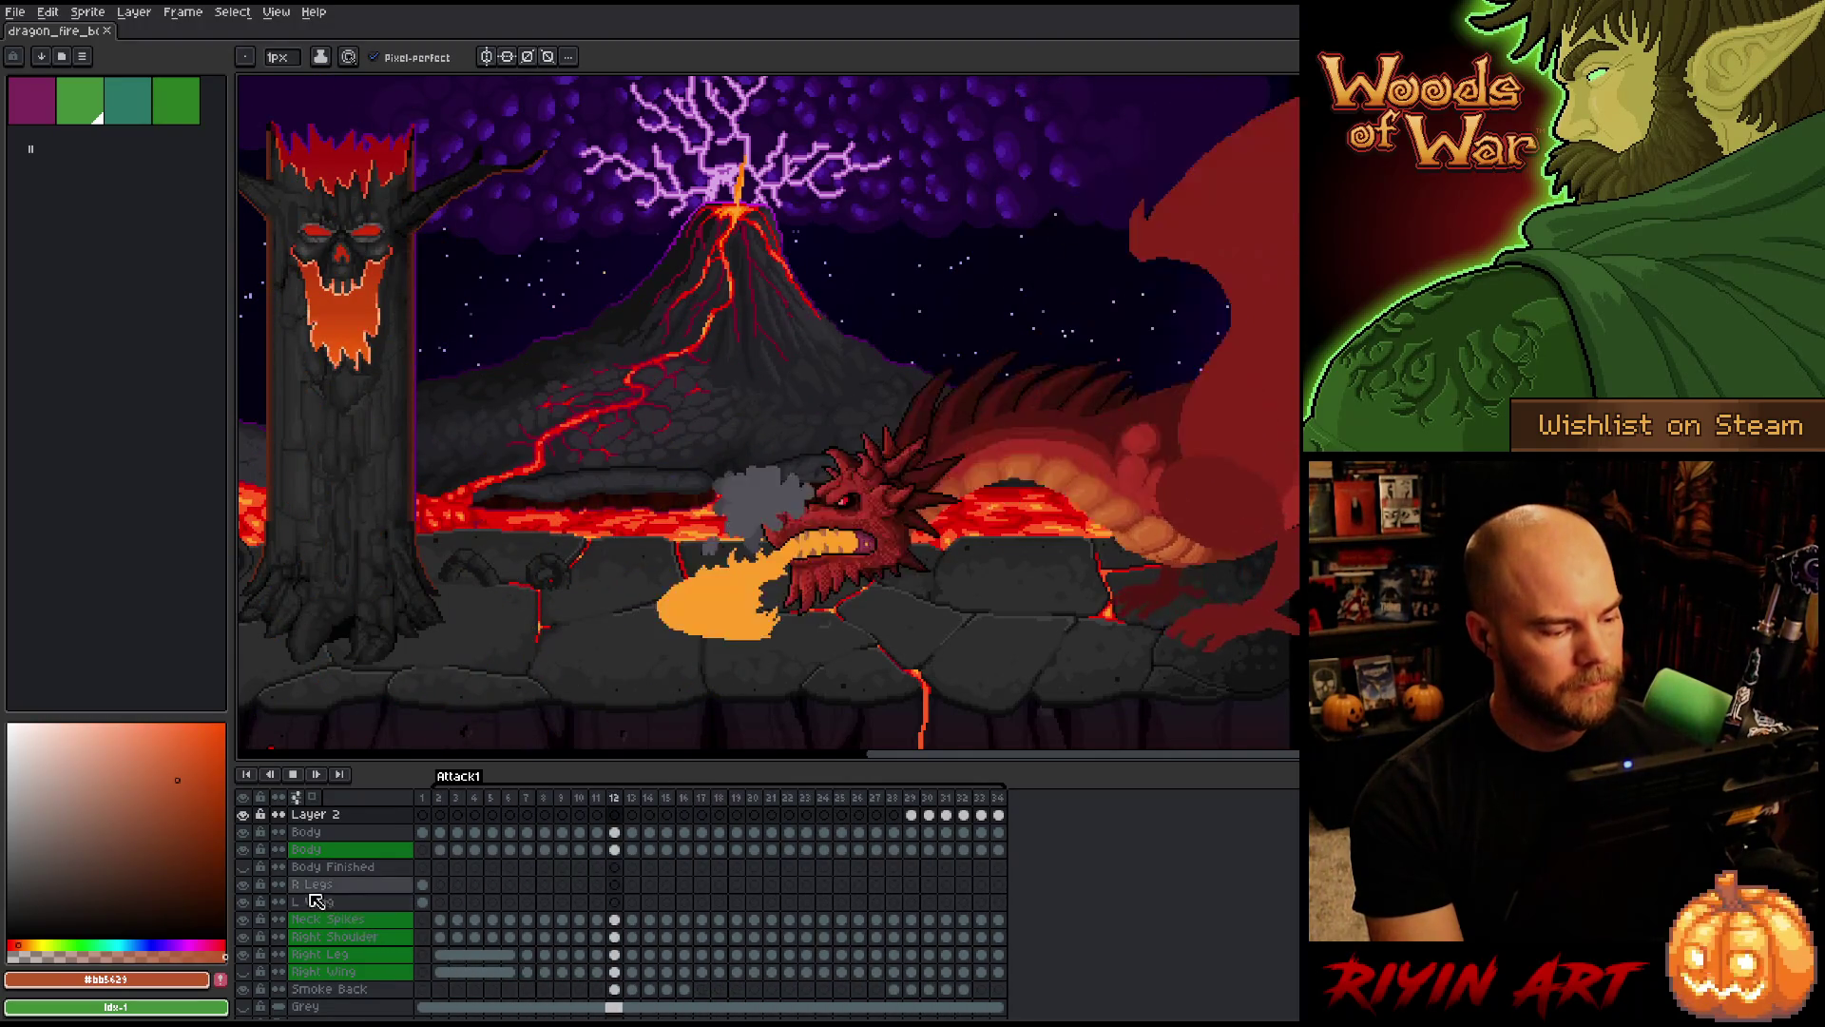
scroll(328, 908, "down", 1)
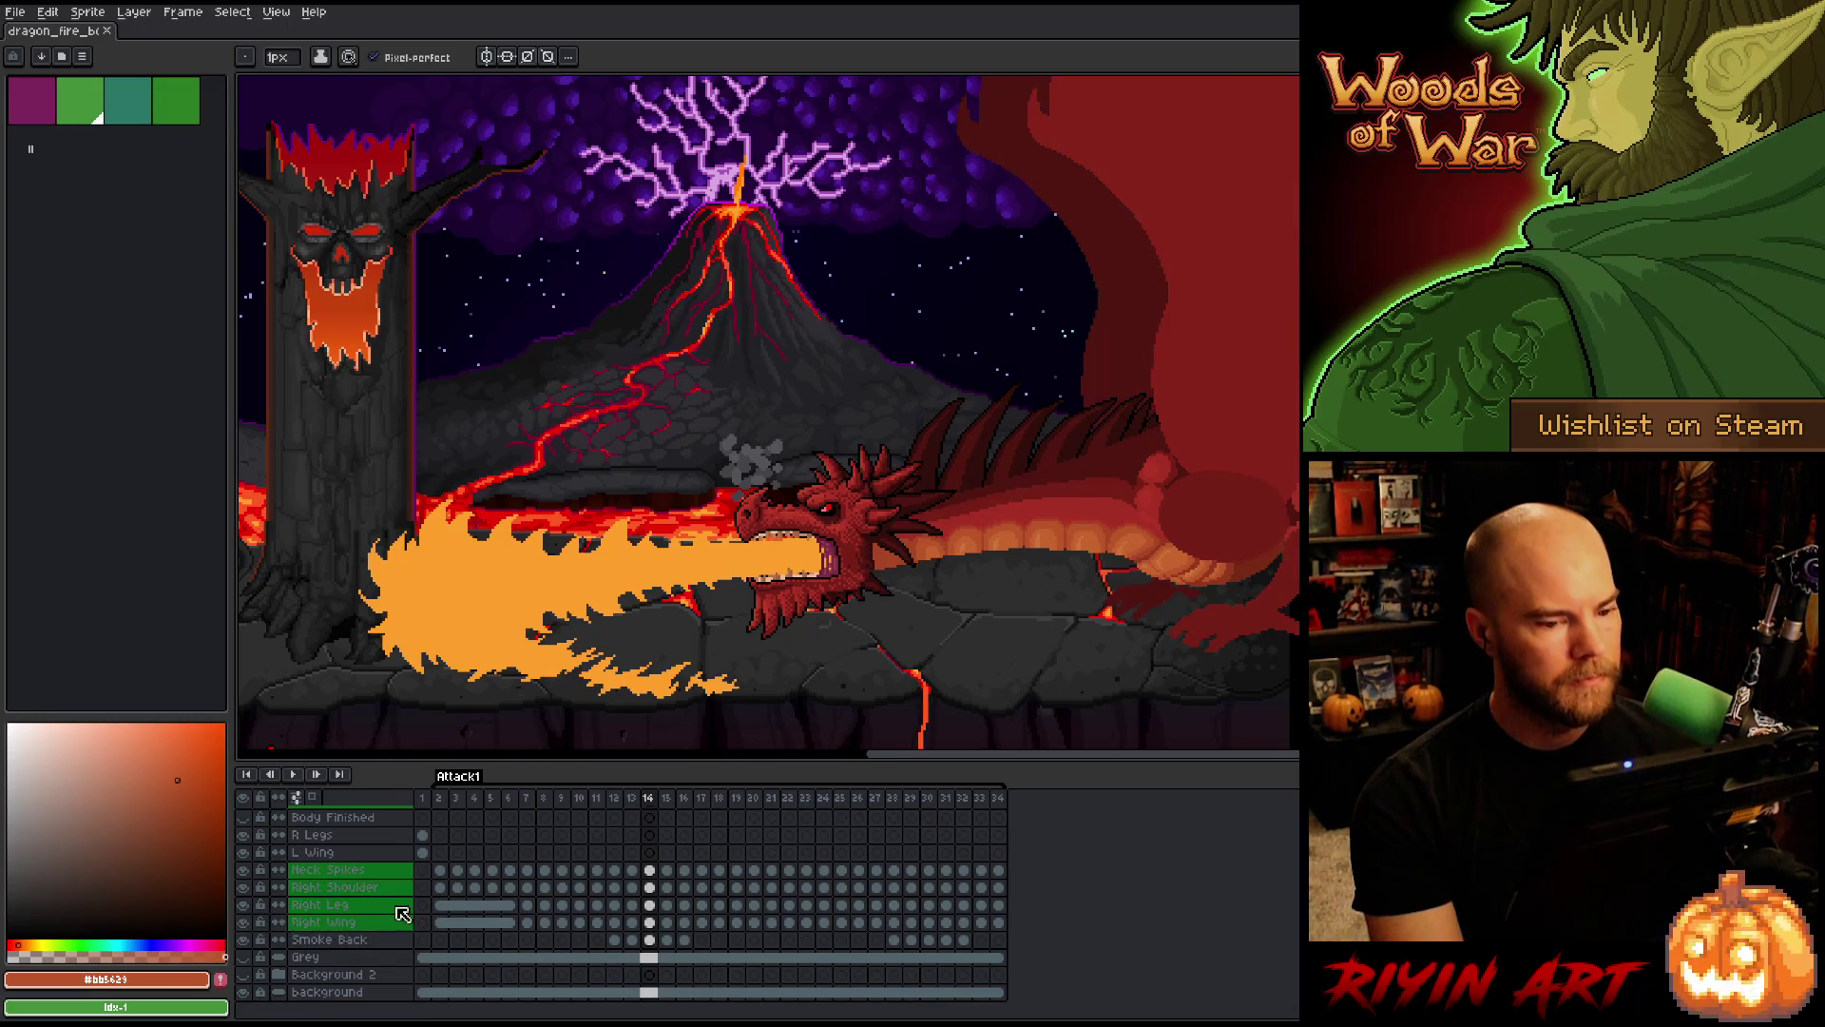
scroll(643, 856, "up", 1)
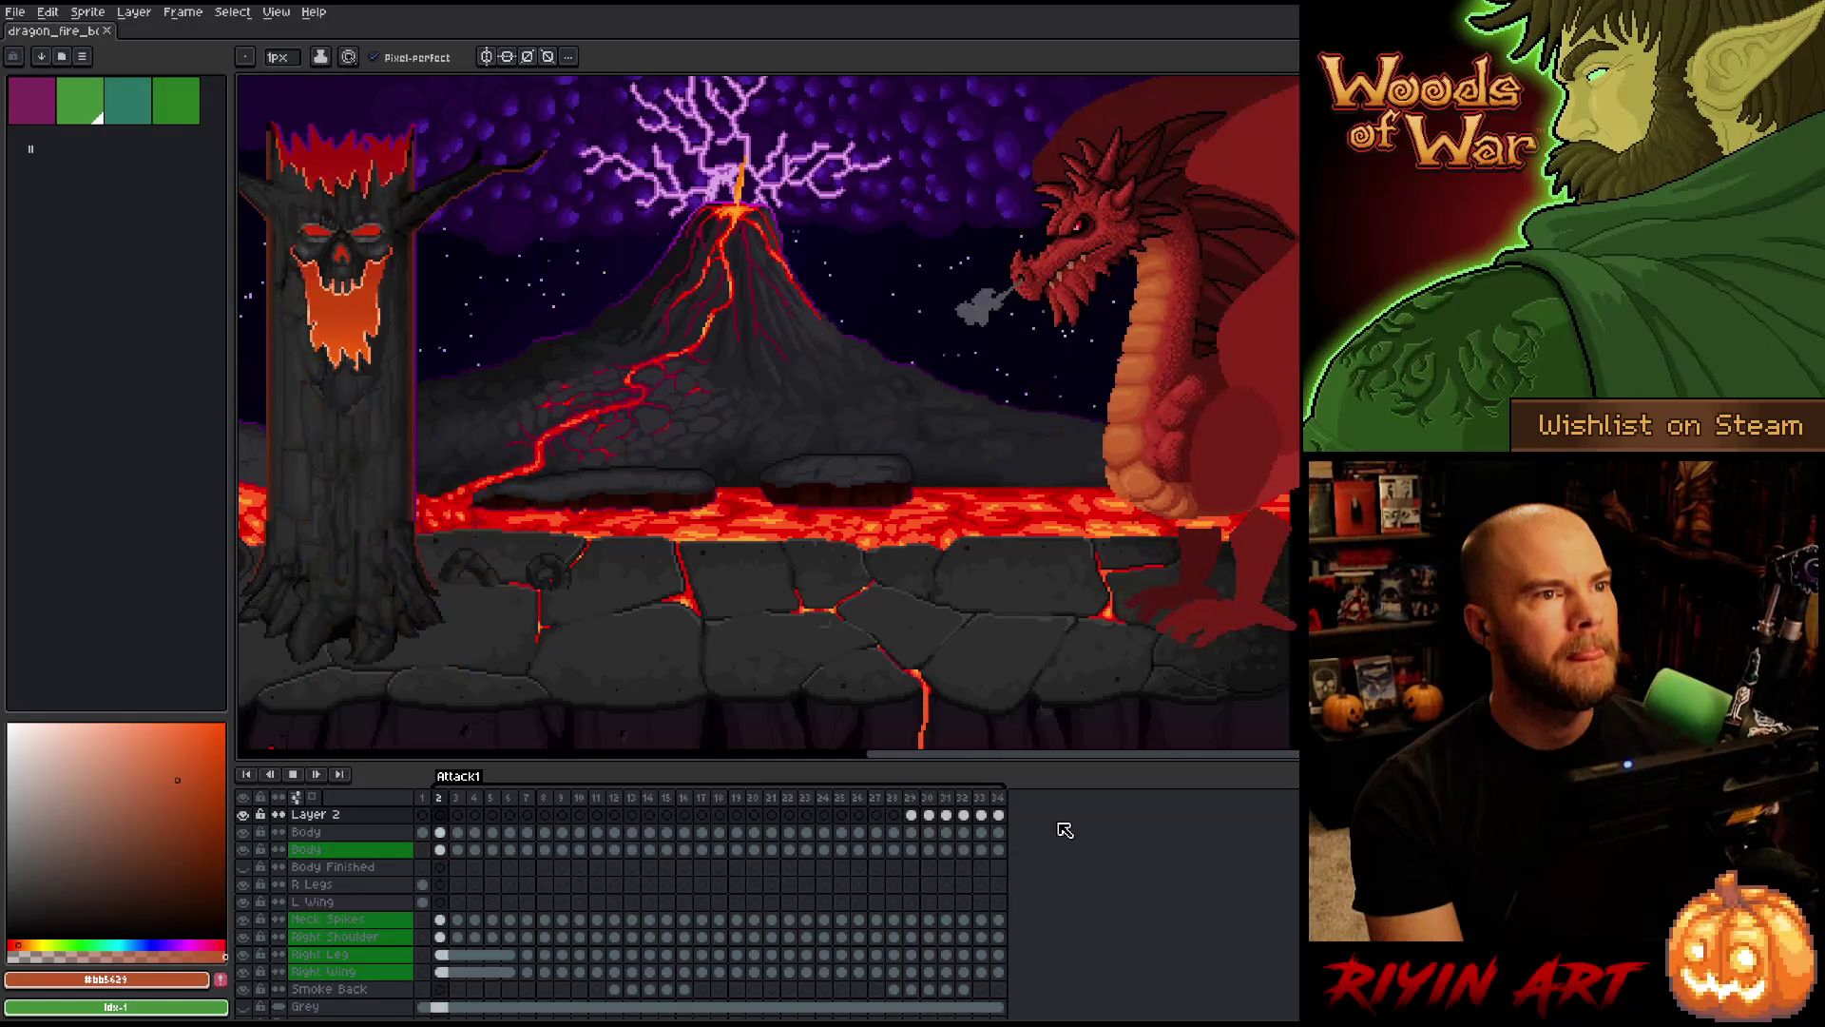